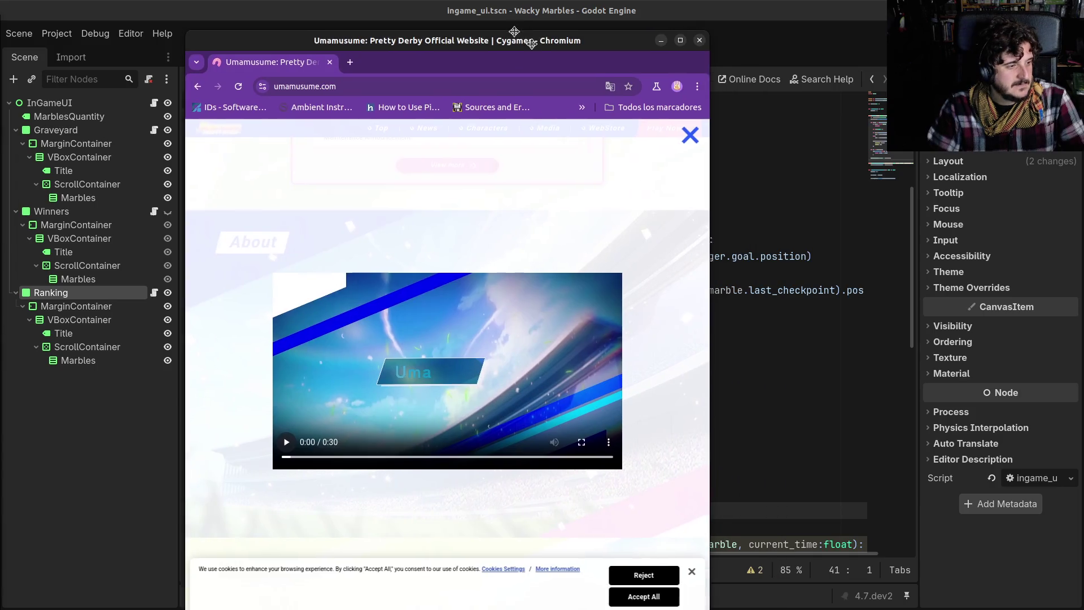
Step: Reposition the Umamusume site window, reset its page zoom to 100%, and play the promo video
{"action": "left_click_drag", "start_coordinate": [529, 35], "coordinate": [465, 10]}
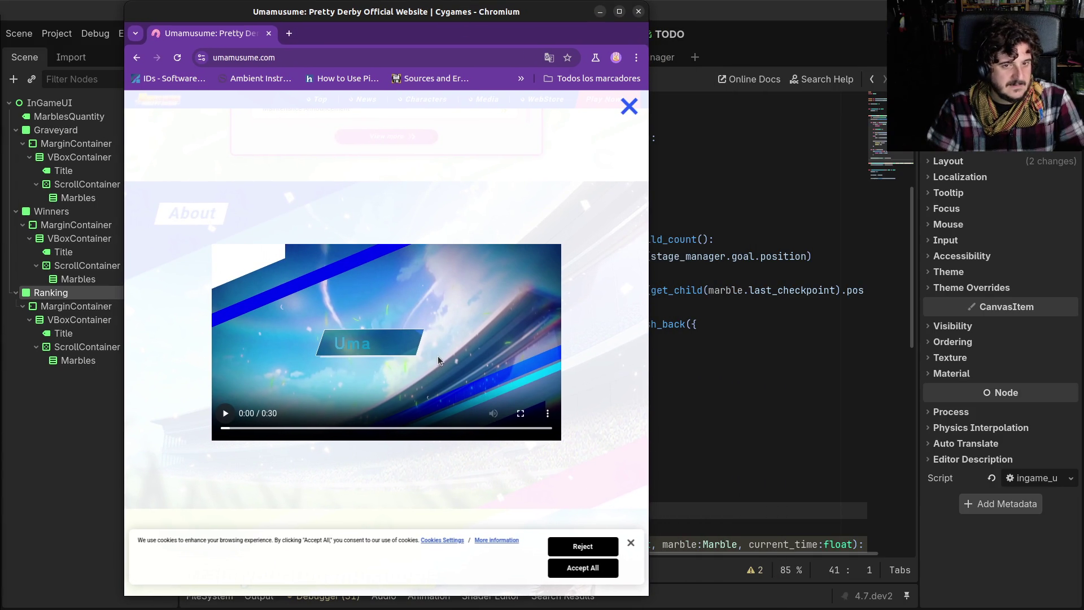
{"action": "key", "text": "ctrl+plus"}
{"action": "key", "text": "ctrl+minus"}
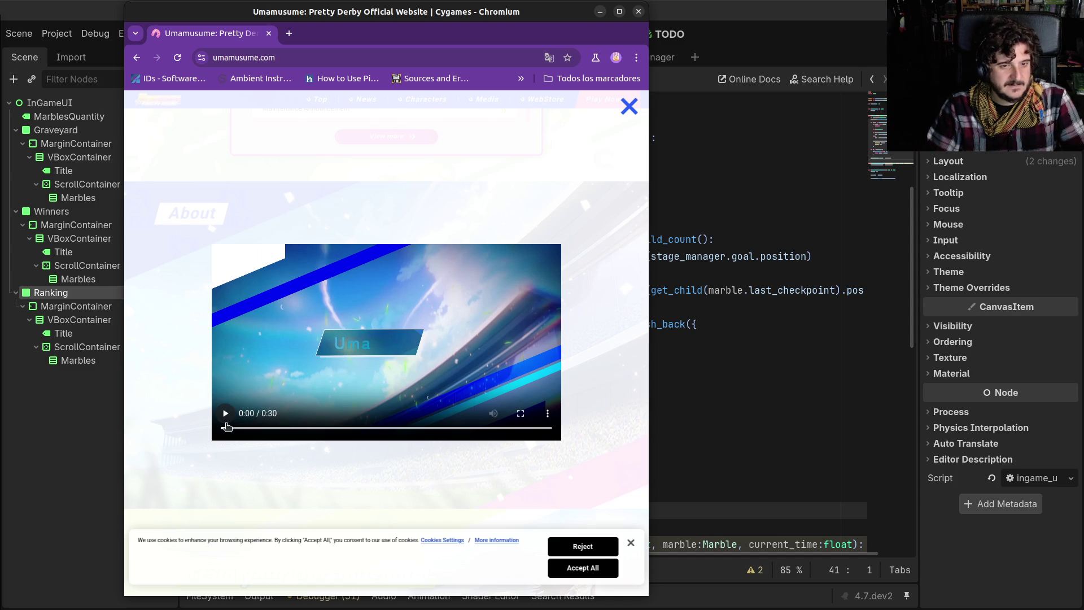
{"action": "left_click", "coordinate": [226, 413]}
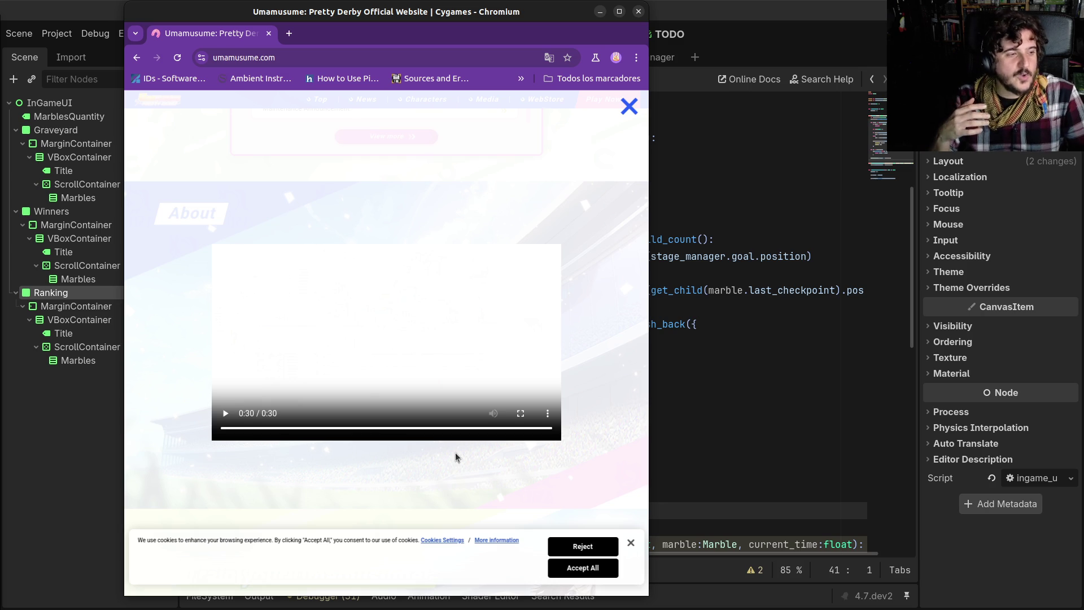
Step: Select the Umamusume site's web address, then move the browser aside back to the editor
{"action": "left_click", "coordinate": [295, 53]}
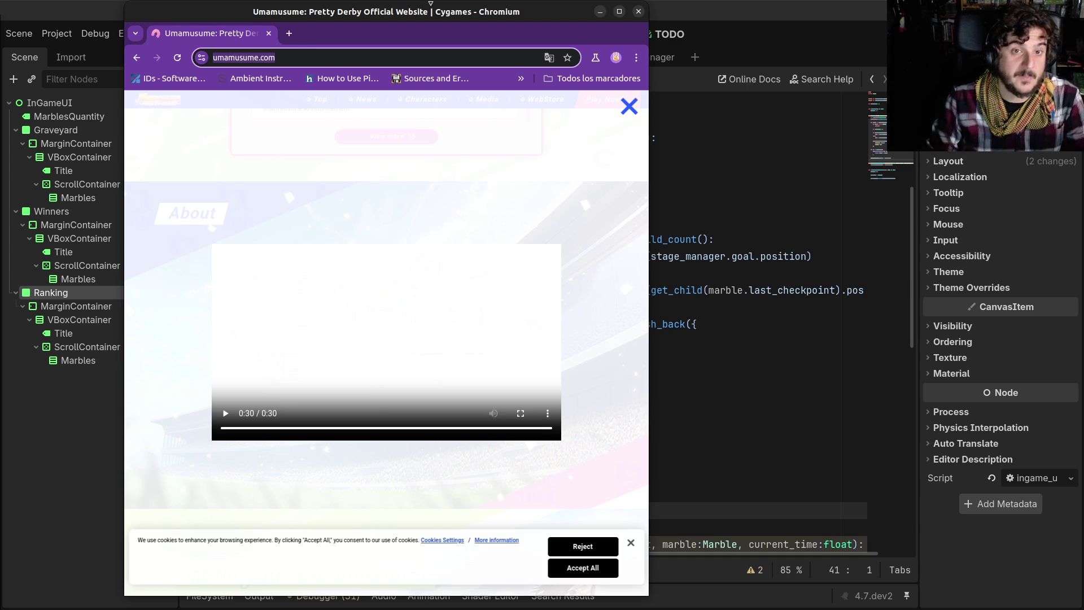
{"action": "left_click_drag", "start_coordinate": [434, 23], "coordinate": [309, 37]}
{"action": "key", "text": "alt+Tab"}
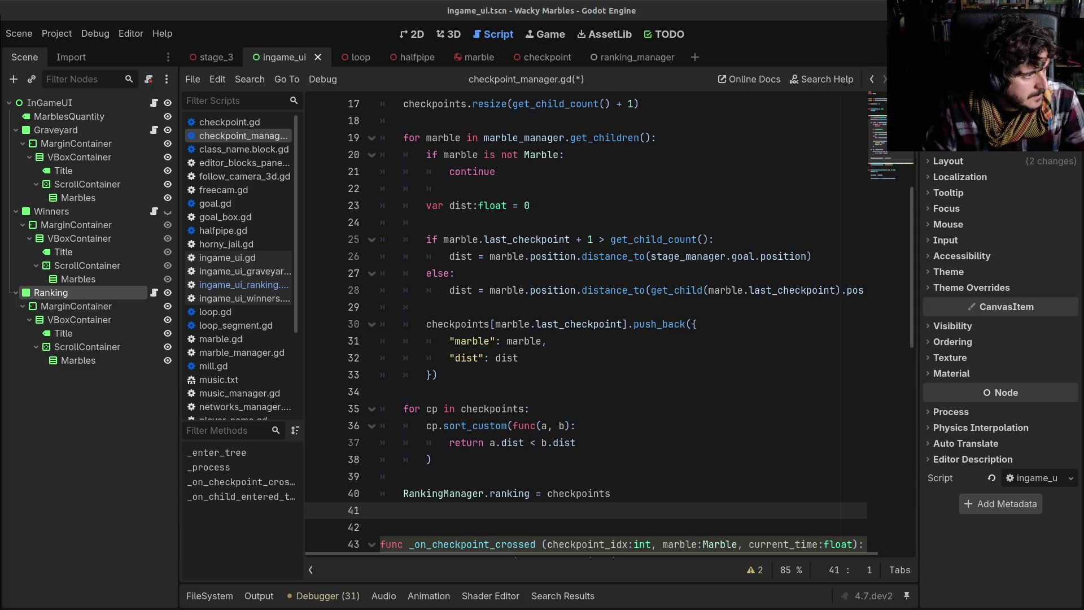
Step: Bring up the Cygames news article, shift it right, read through it, and close it
{"action": "key", "text": "alt+Tab"}
{"action": "mouse_move", "coordinate": [191, 3]}
{"action": "left_mouse_down"}
{"action": "mouse_move", "coordinate": [366, 3]}
{"action": "mouse_move", "coordinate": [339, 18]}
{"action": "left_mouse_up"}
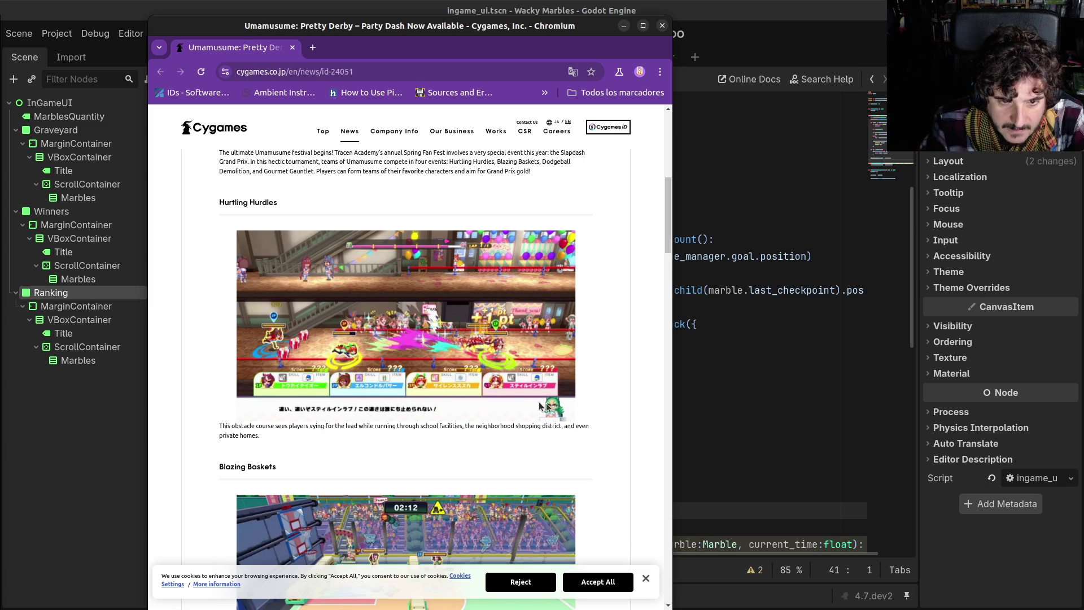
{"action": "scroll", "coordinate": [537, 419], "scroll_direction": "down", "scroll_amount": 3}
{"action": "scroll", "coordinate": [536, 419], "scroll_direction": "down", "scroll_amount": 5}
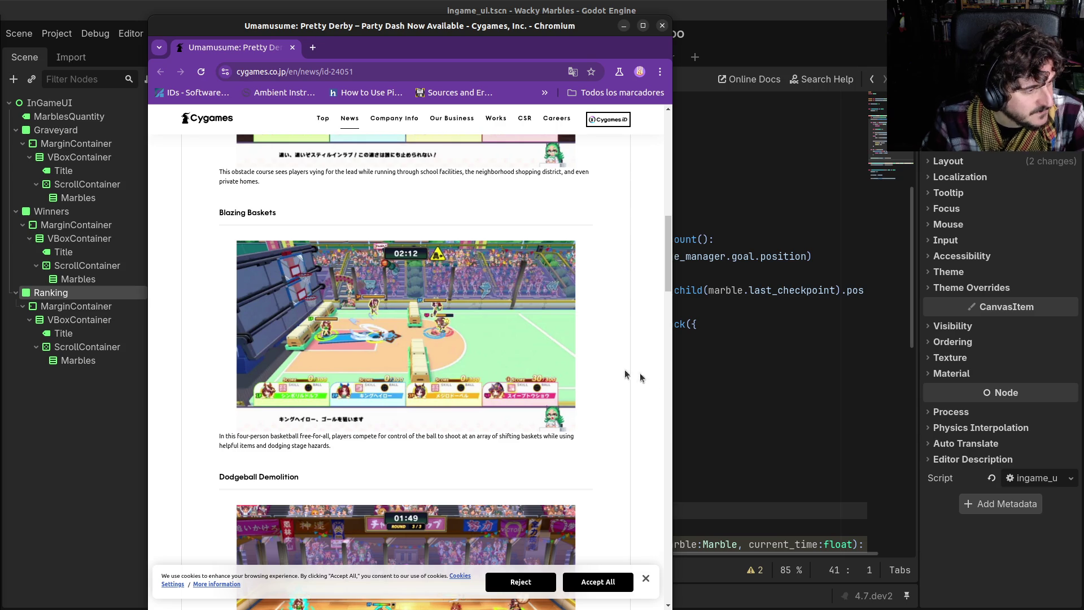
{"action": "left_click", "coordinate": [662, 26]}
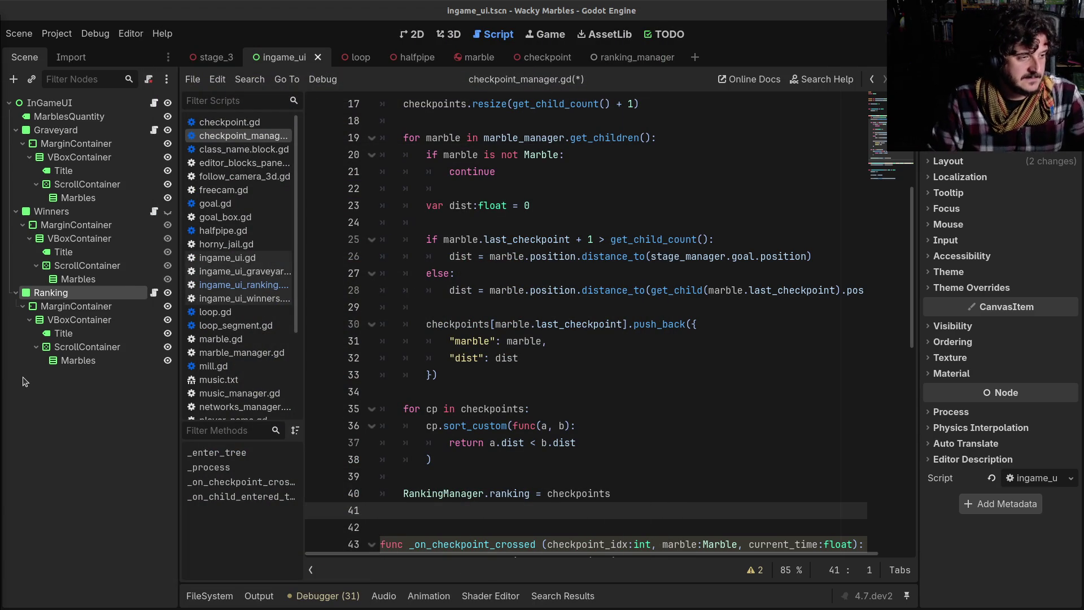
Step: Place the caret on line 30 of the script and scroll up through the code
{"action": "left_click", "coordinate": [576, 324]}
{"action": "scroll", "coordinate": [578, 323], "scroll_direction": "up", "scroll_amount": 2}
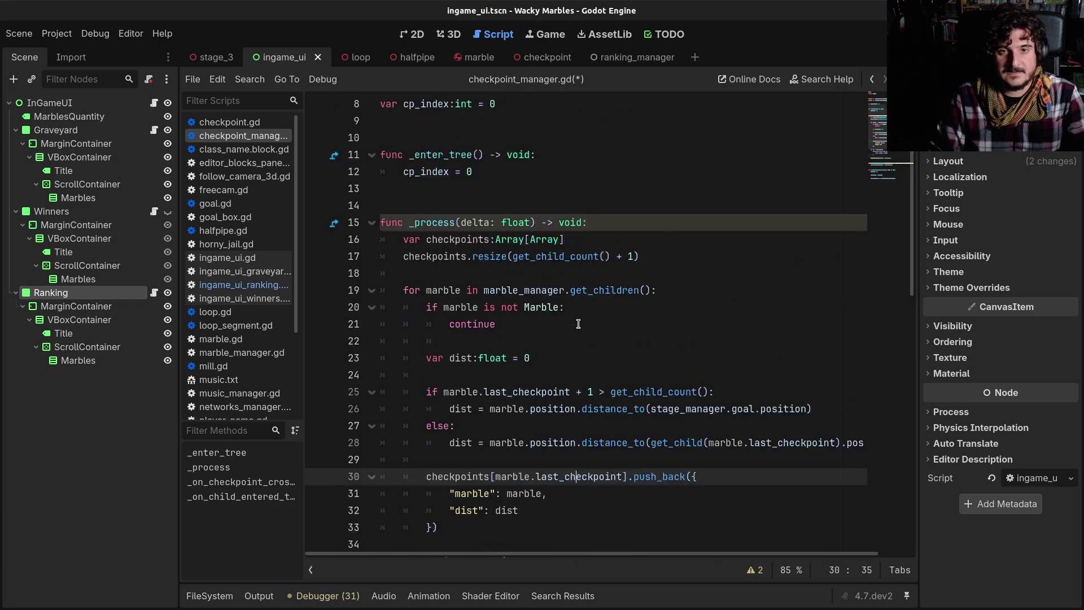
{"action": "scroll", "coordinate": [578, 324], "scroll_direction": "up", "scroll_amount": 3}
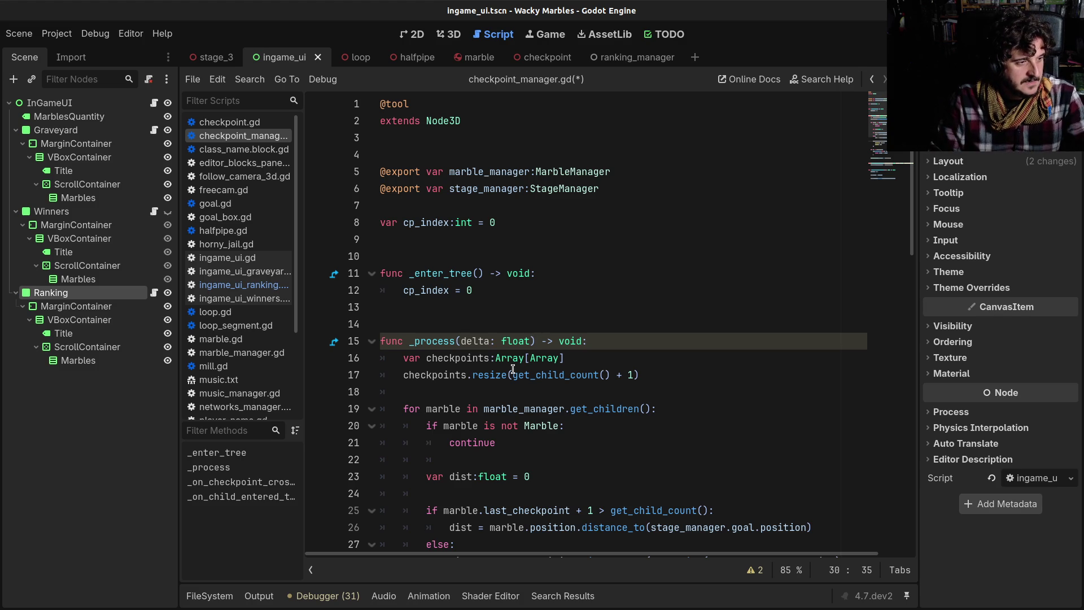
Step: Play the F1 25 video in theater mode, muted and skipped to about 6:39, then refocus Godot's Ranking node
{"action": "mouse_move", "coordinate": [513, 370]}
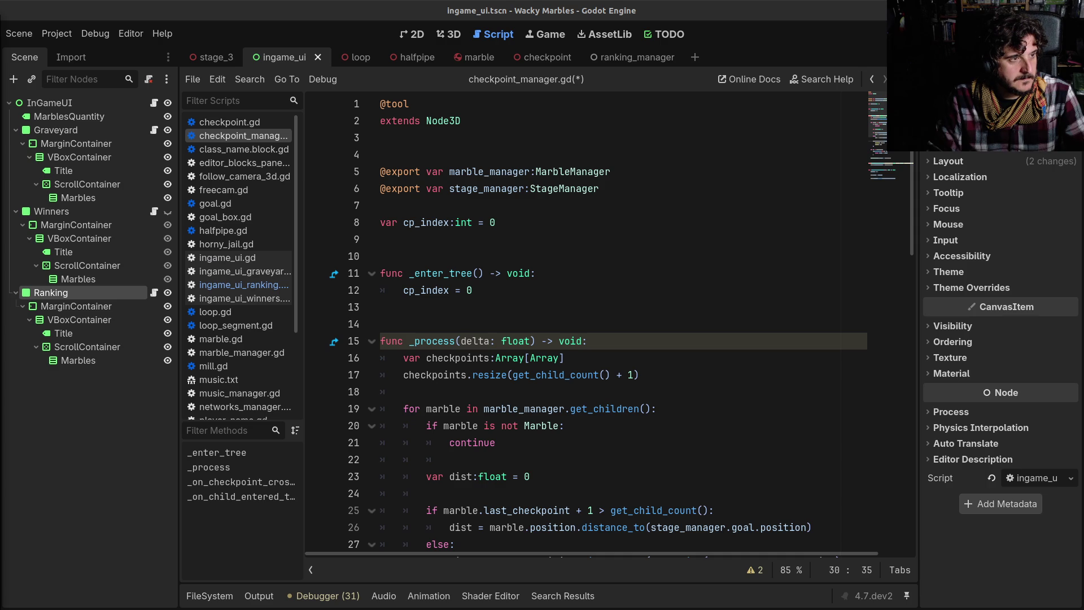
{"action": "left_click", "coordinate": [14, 327]}
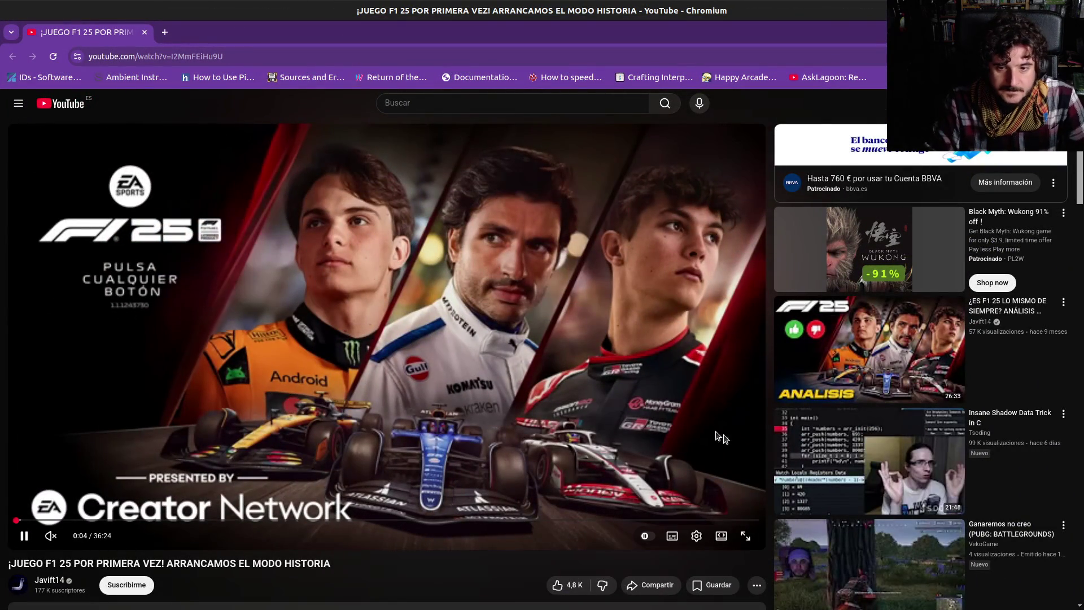
{"action": "key", "text": "t"}
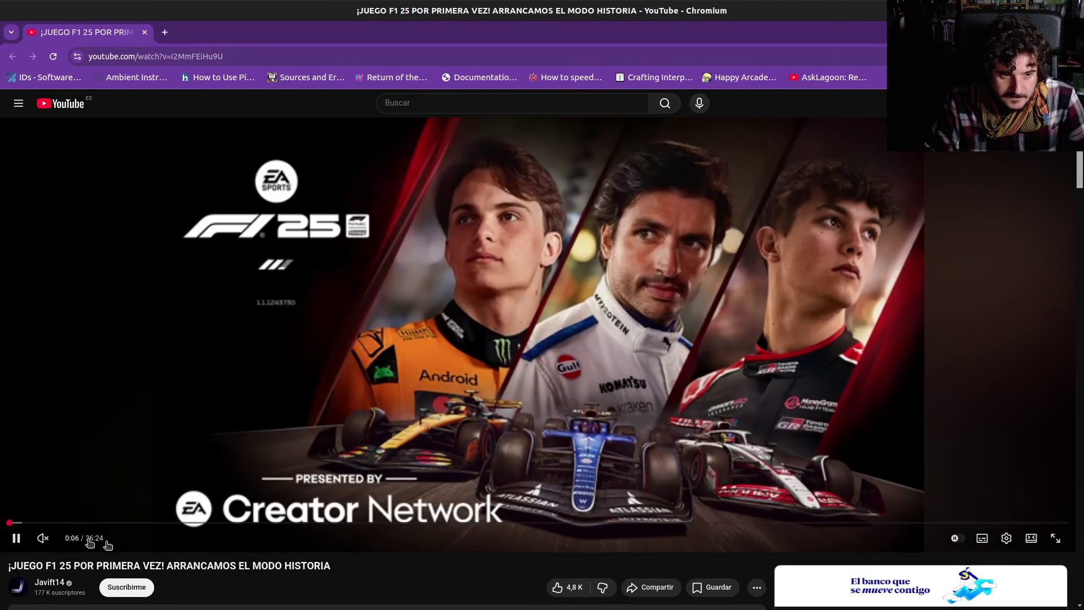
{"action": "left_click", "coordinate": [53, 523]}
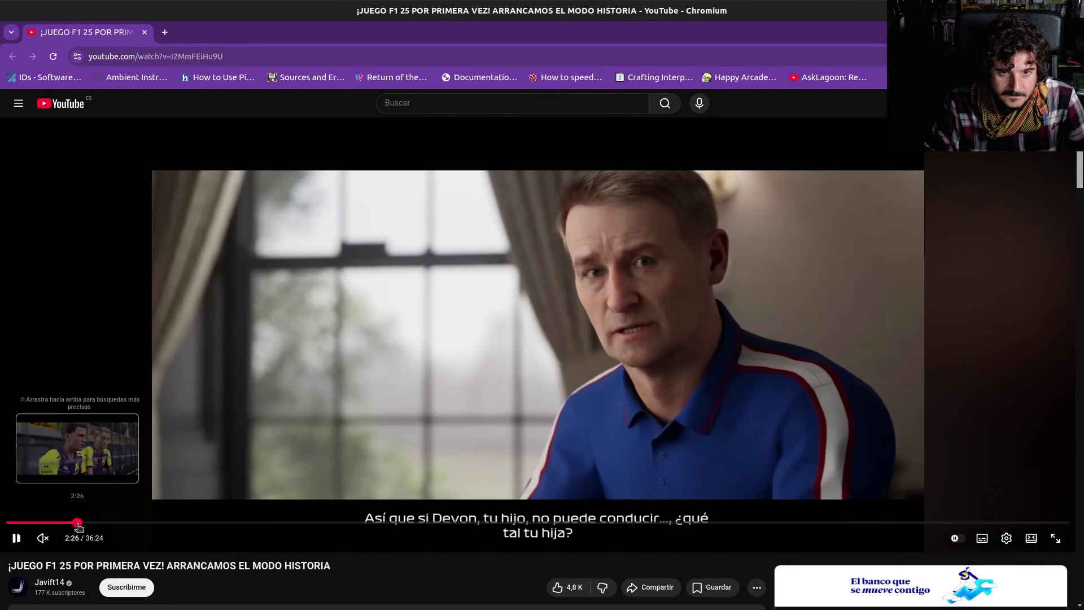
{"action": "left_click", "coordinate": [78, 523]}
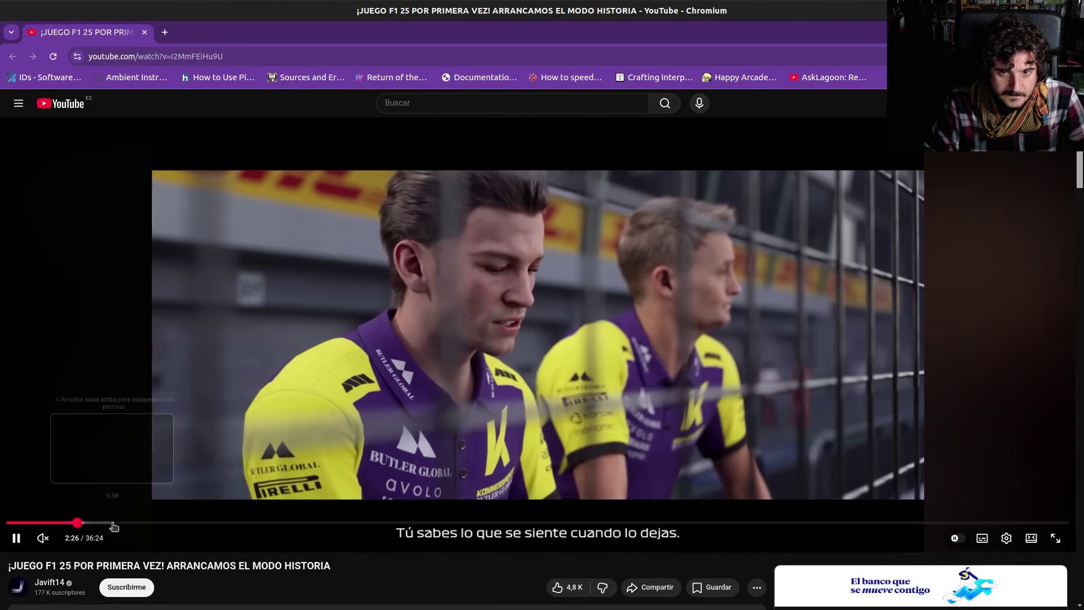
{"action": "left_click", "coordinate": [113, 524]}
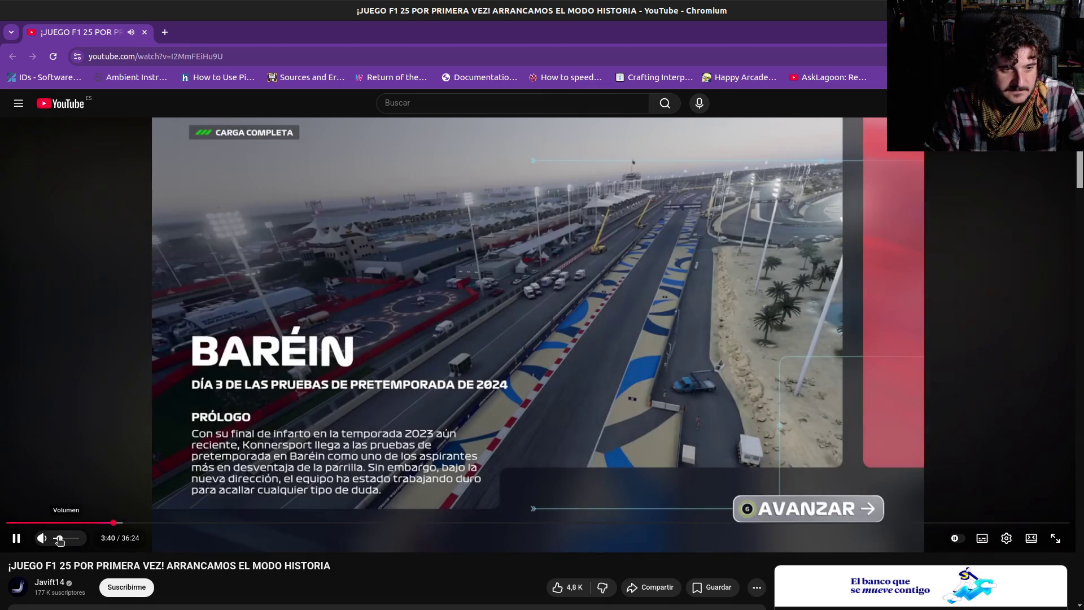
{"action": "left_click", "coordinate": [48, 548]}
{"action": "left_click", "coordinate": [201, 523]}
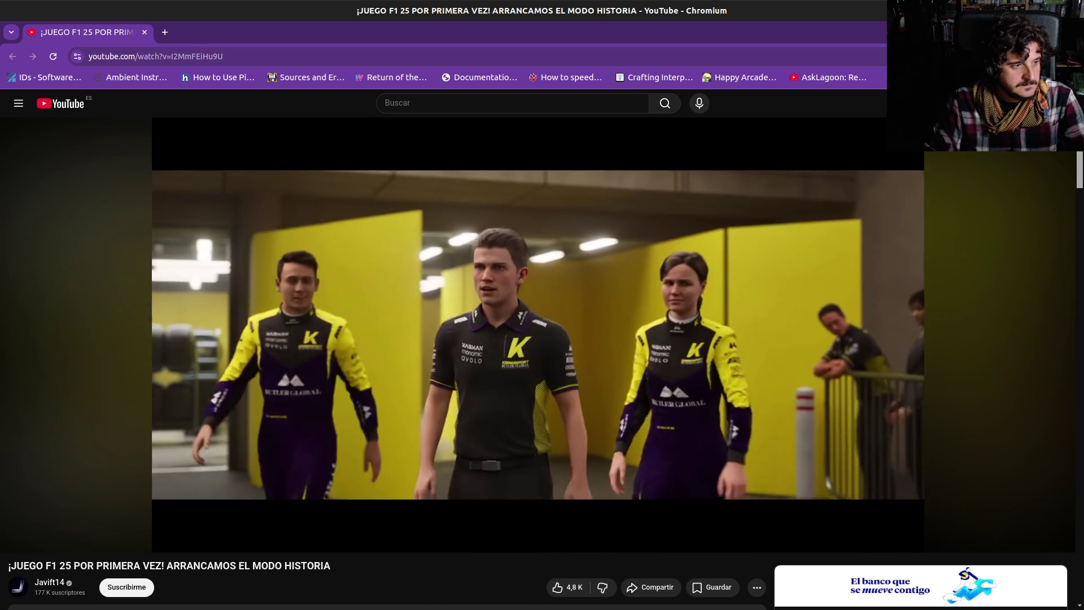
{"action": "key", "text": "alt+Tab"}
{"action": "left_click", "coordinate": [51, 294]}
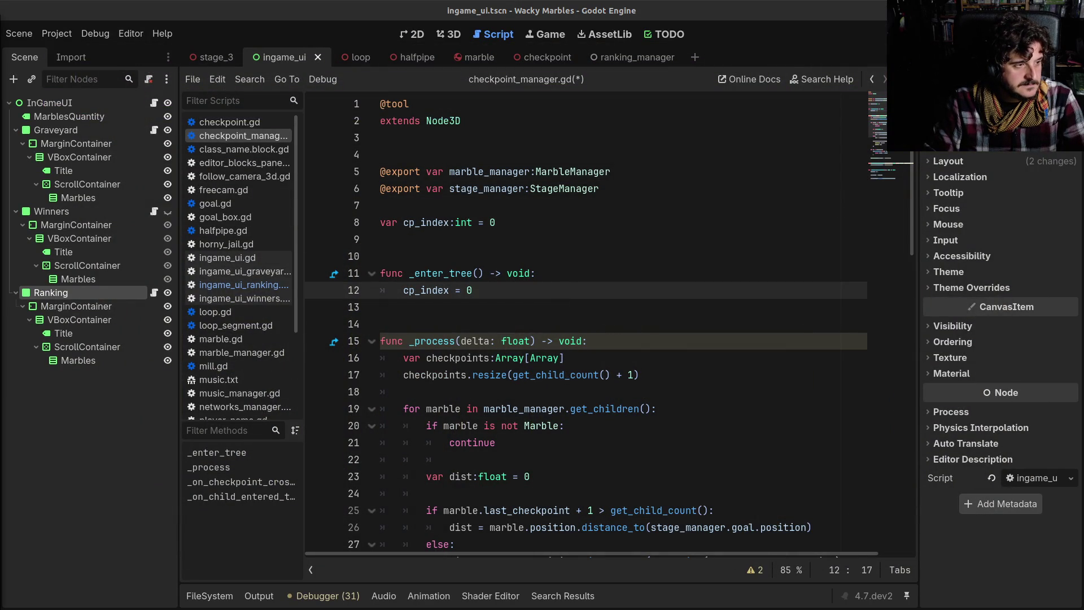
Step: View the Umamusume race screenshot with position counters in Chromium, then close it
{"action": "key", "text": "alt+Tab"}
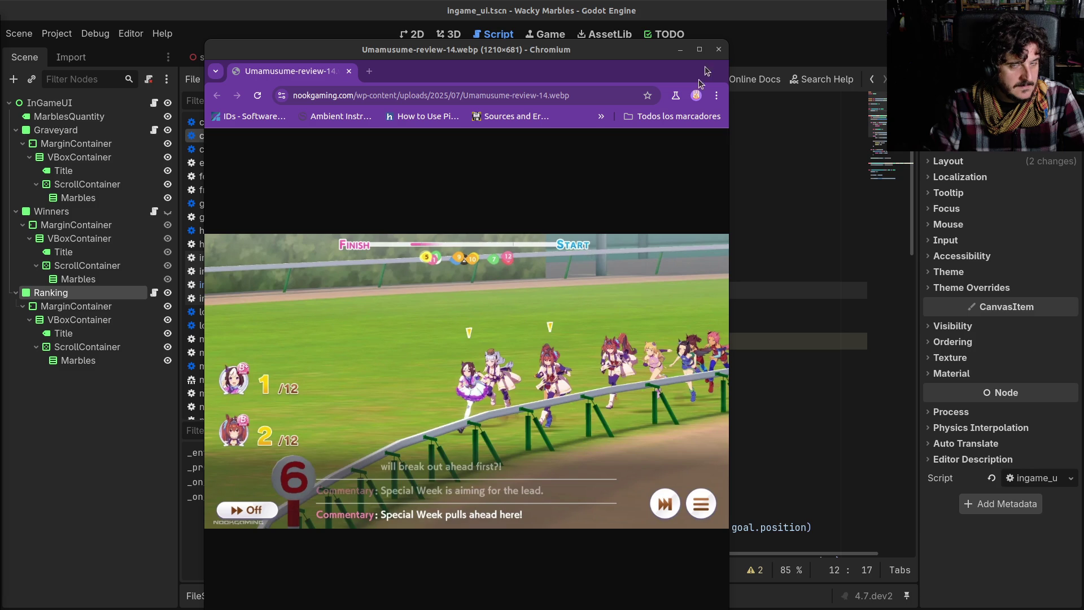
{"action": "left_click", "coordinate": [719, 50]}
Step: Place the caret on line 15 of the script and switch to the 3D workspace
{"action": "left_click", "coordinate": [480, 338]}
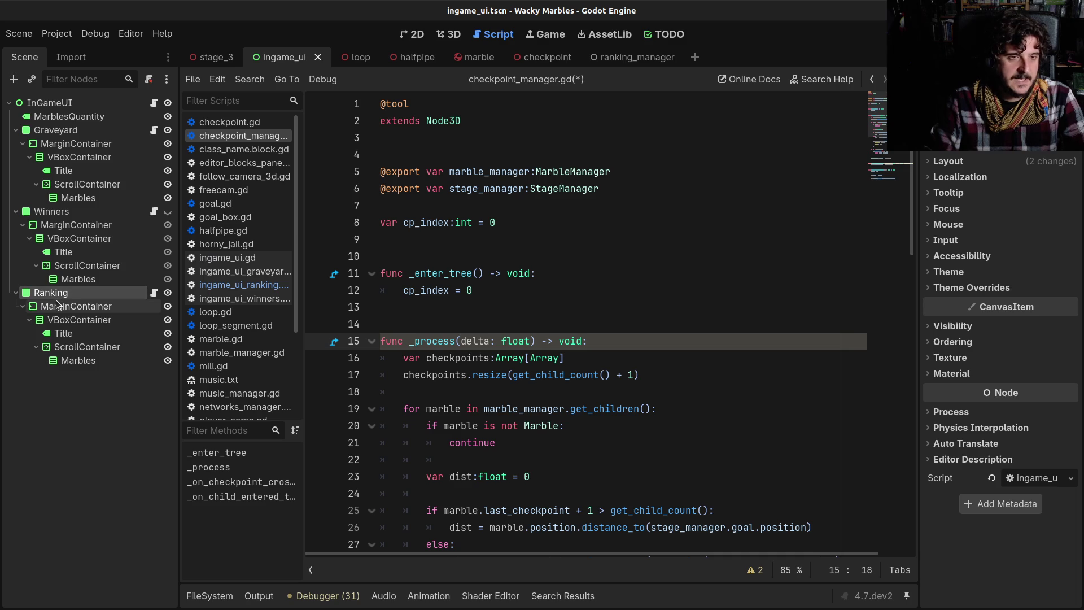
{"action": "left_click", "coordinate": [447, 35]}
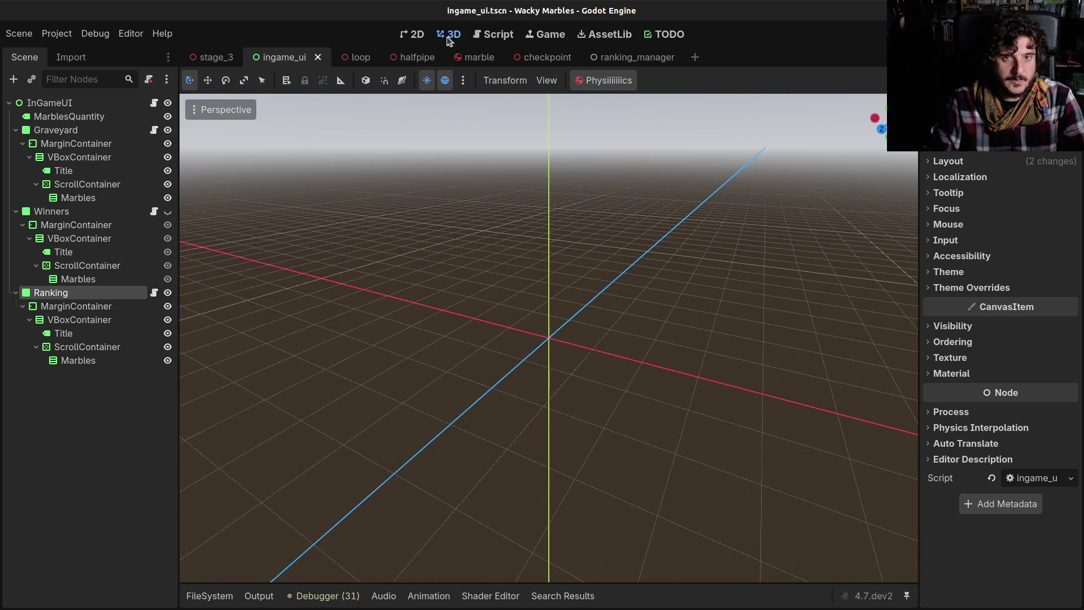
Step: On the 2D canvas, drag the Ranking panel taller, then bring up the Reddit Uma Musume board image
{"action": "left_click", "coordinate": [542, 34]}
{"action": "left_click", "coordinate": [494, 35]}
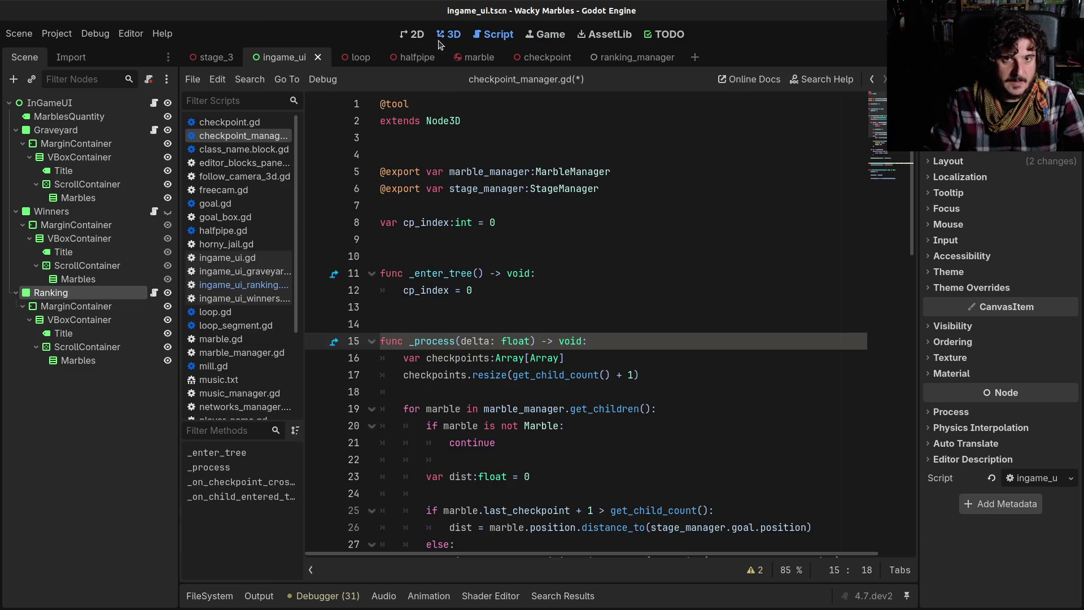
{"action": "left_click", "coordinate": [449, 35]}
{"action": "left_click", "coordinate": [412, 35]}
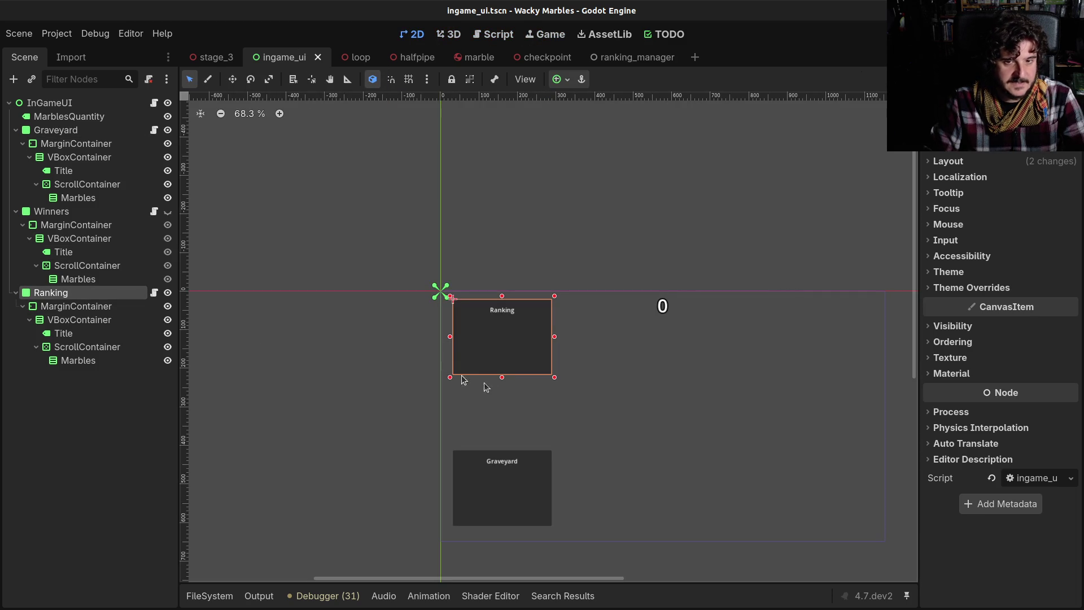
{"action": "left_click_drag", "start_coordinate": [502, 377], "coordinate": [506, 408]}
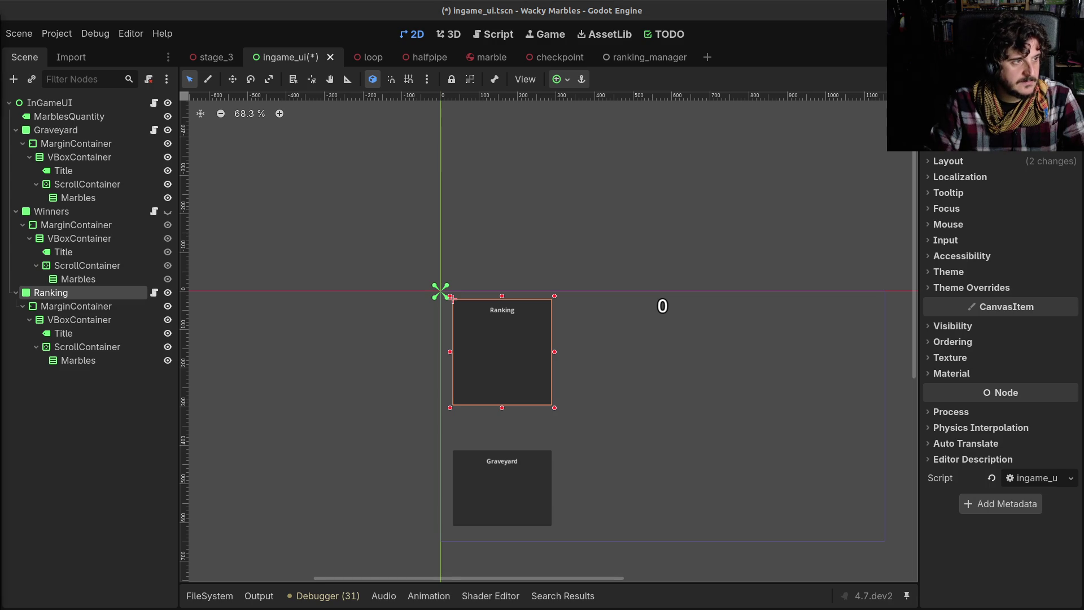
{"action": "key", "text": "alt+Tab"}
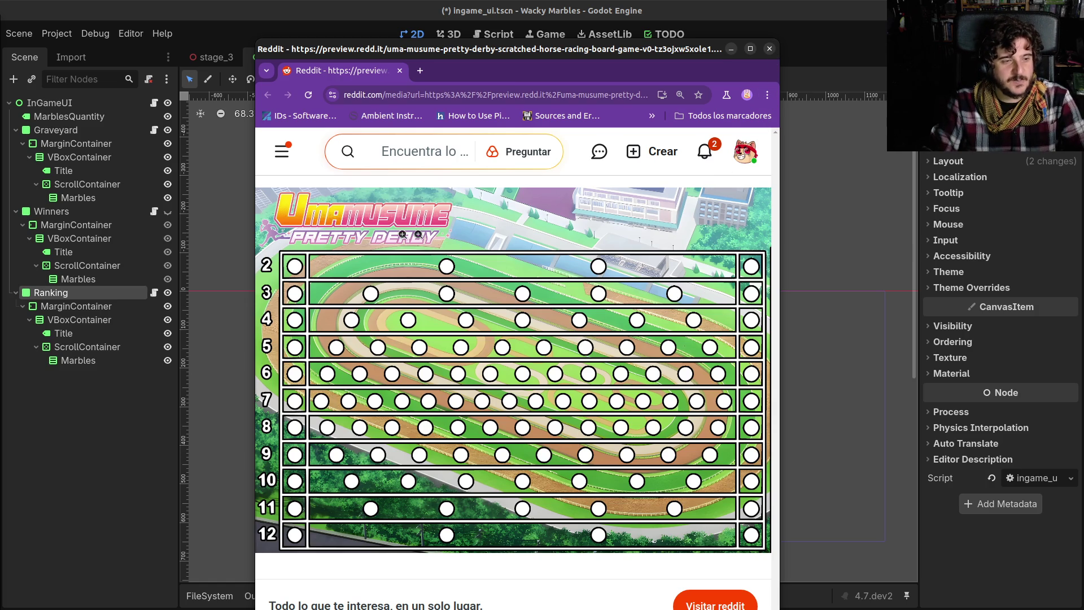
Step: Close the Reddit Uma Musume race-board image window
{"action": "left_click", "coordinate": [769, 49]}
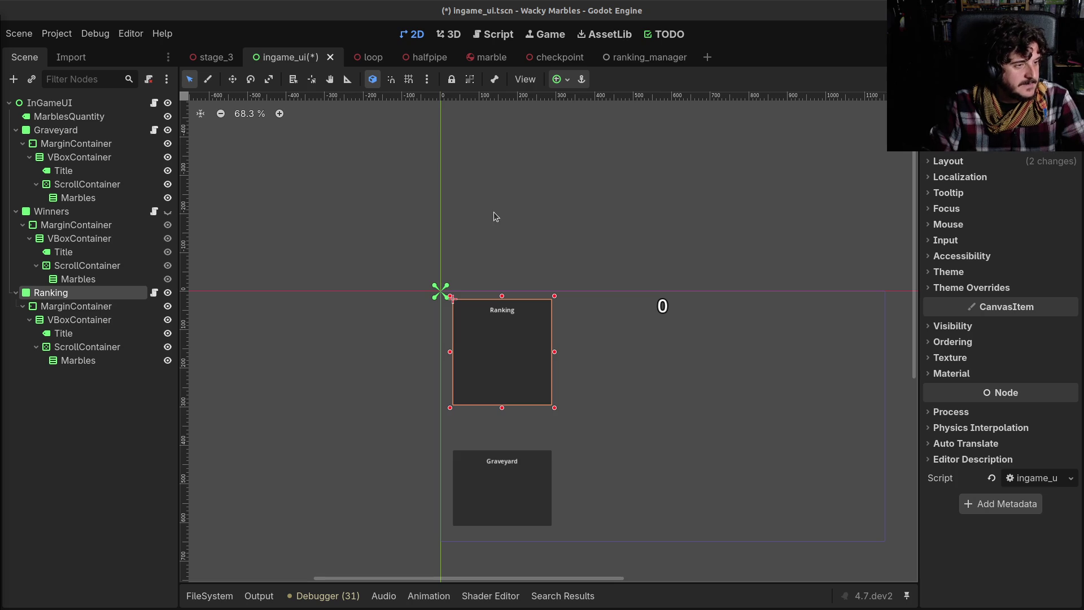
{"action": "scroll", "coordinate": [435, 160], "scroll_direction": "down", "scroll_amount": 2}
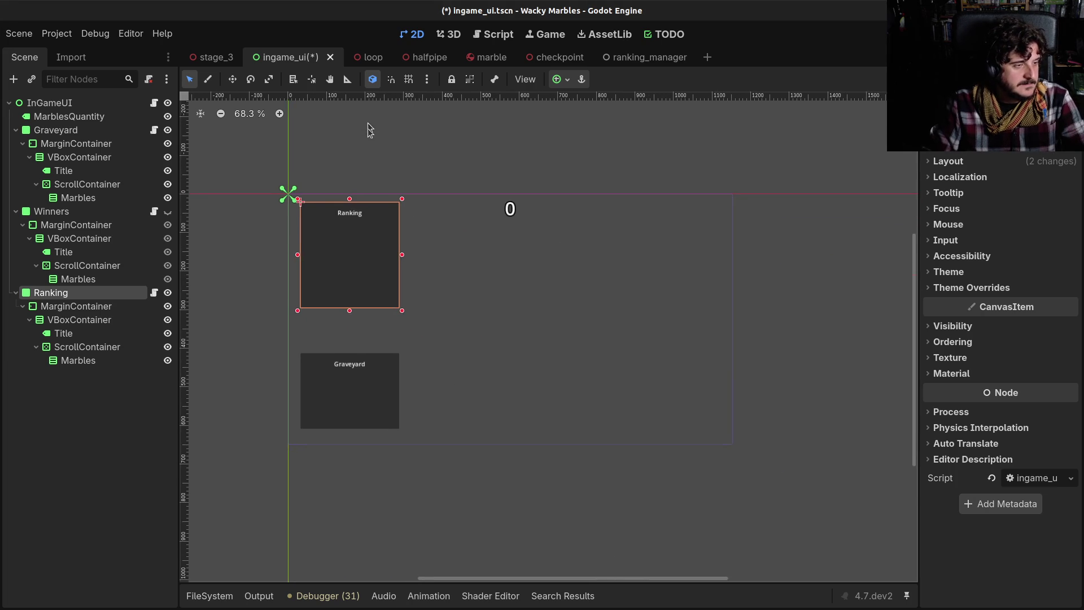
{"action": "scroll", "coordinate": [413, 232], "scroll_direction": "down", "scroll_amount": 3}
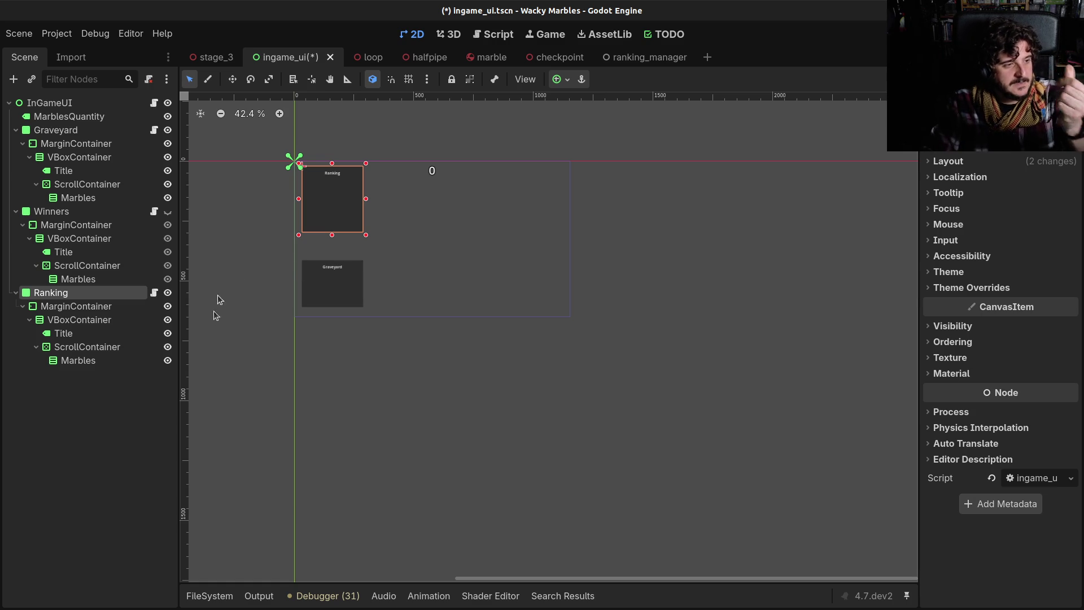
Step: Rename the Ranking node in the Scene dock to 'Positions'
{"action": "double_click", "coordinate": [62, 294]}
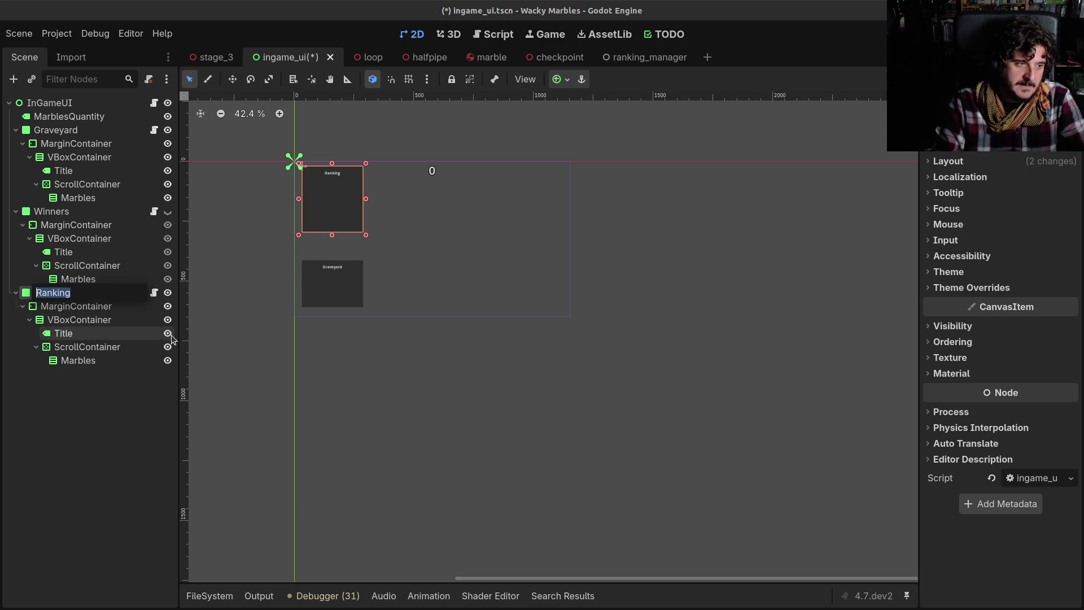
{"action": "type", "text": "Positions"}
{"action": "key", "text": "Return"}
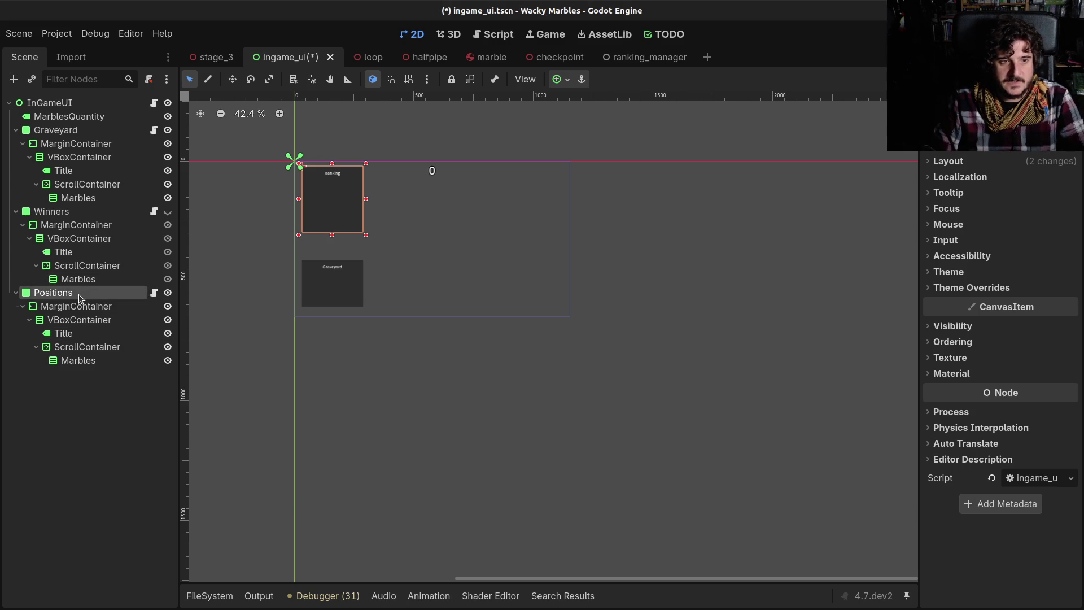
{"action": "left_click", "coordinate": [447, 35]}
{"action": "left_click", "coordinate": [433, 36]}
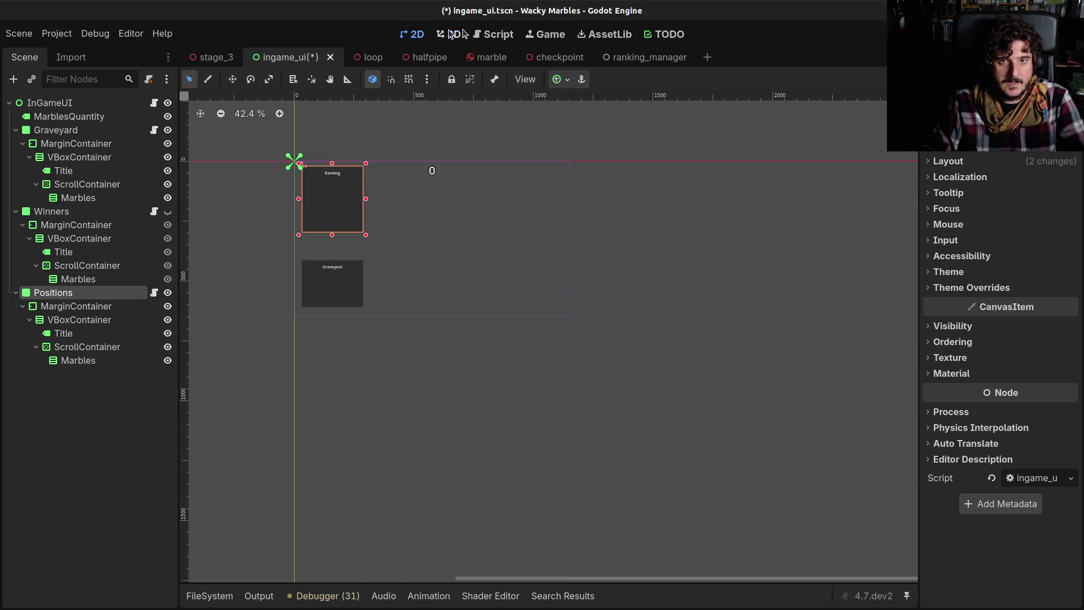
Step: Switch to the Script workspace and show the project FileSystem dock with more room
{"action": "left_click", "coordinate": [496, 35]}
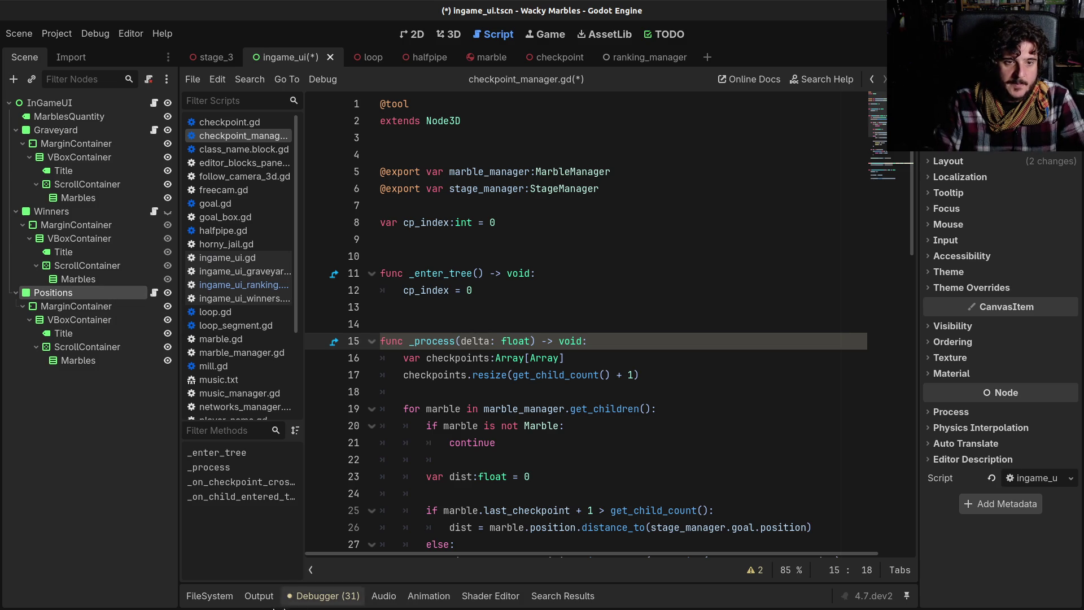
{"action": "left_click", "coordinate": [231, 597]}
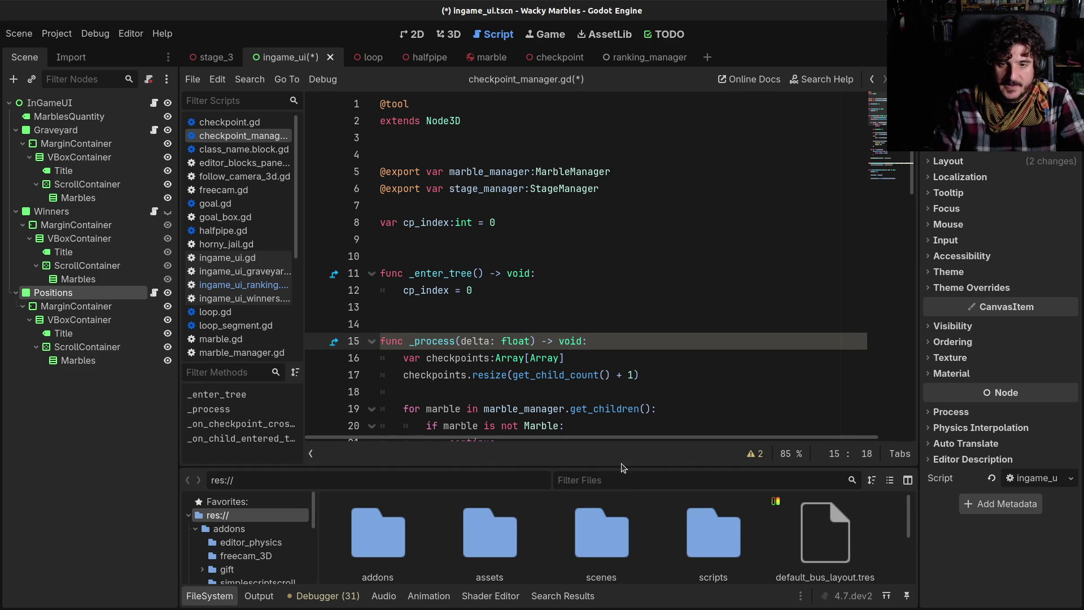
{"action": "left_click_drag", "start_coordinate": [620, 469], "coordinate": [610, 283]}
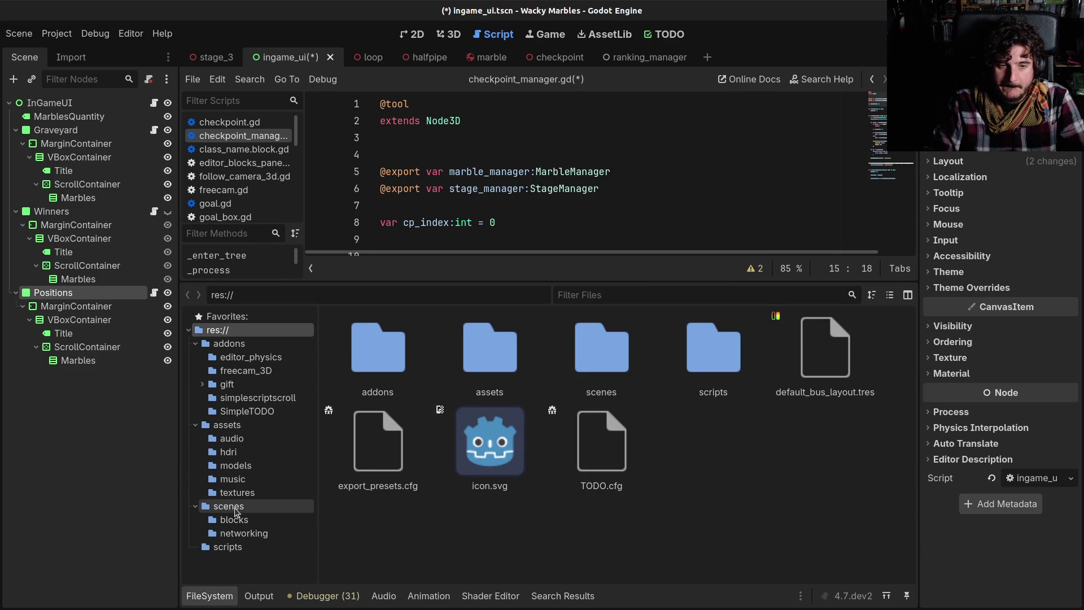
{"action": "left_click_drag", "start_coordinate": [531, 270], "coordinate": [530, 466]}
Step: Review checkpoint_manager.gd around the checkpoints array and the RankingManager.ranking assignment
{"action": "left_click", "coordinate": [528, 360]}
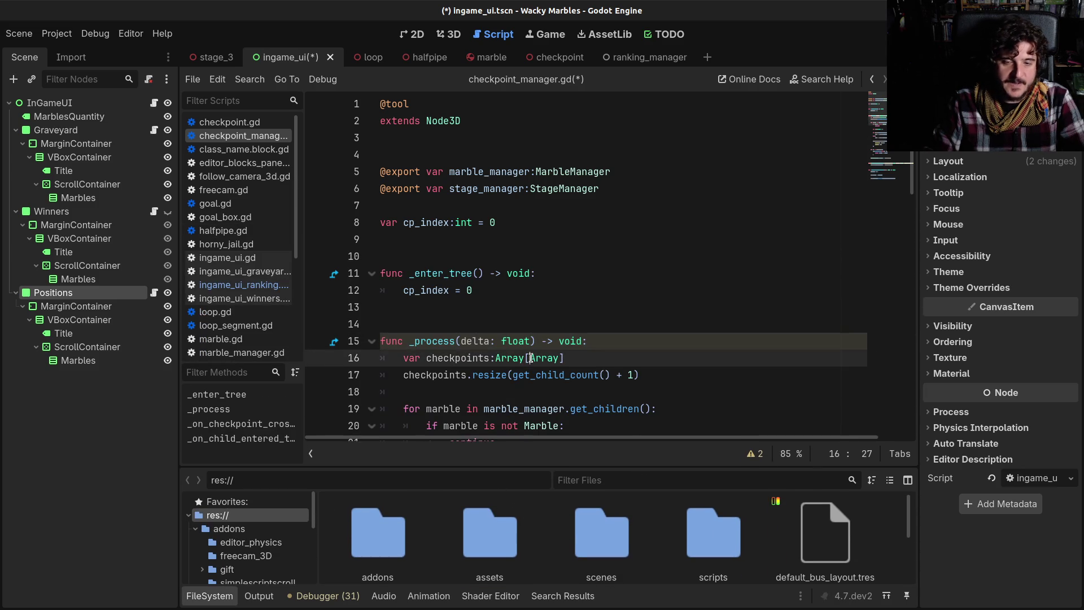
{"action": "scroll", "coordinate": [528, 367], "scroll_direction": "down", "scroll_amount": 2}
{"action": "scroll", "coordinate": [528, 367], "scroll_direction": "down", "scroll_amount": 7}
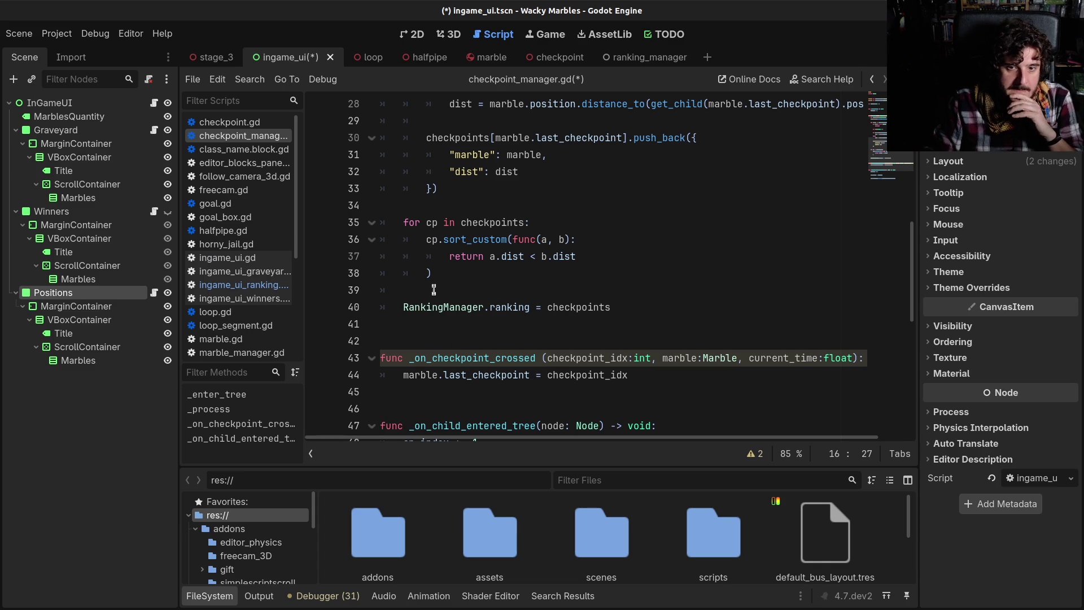
{"action": "left_click", "coordinate": [493, 309]}
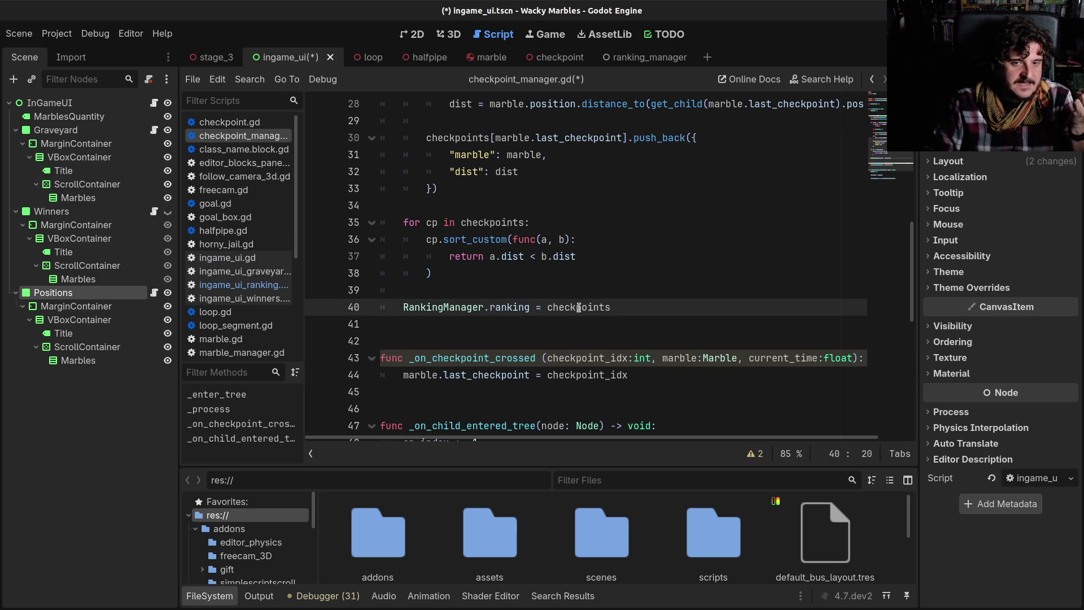
{"action": "scroll", "coordinate": [578, 309], "scroll_direction": "up", "scroll_amount": 4}
{"action": "scroll", "coordinate": [579, 311], "scroll_direction": "up", "scroll_amount": 1}
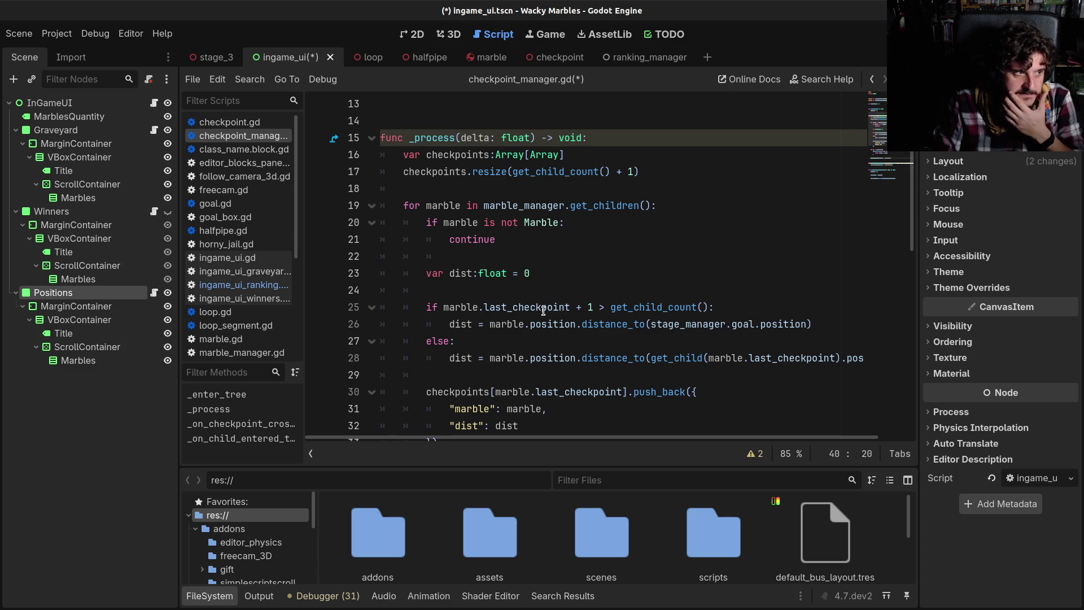
{"action": "scroll", "coordinate": [521, 317], "scroll_direction": "down", "scroll_amount": 1}
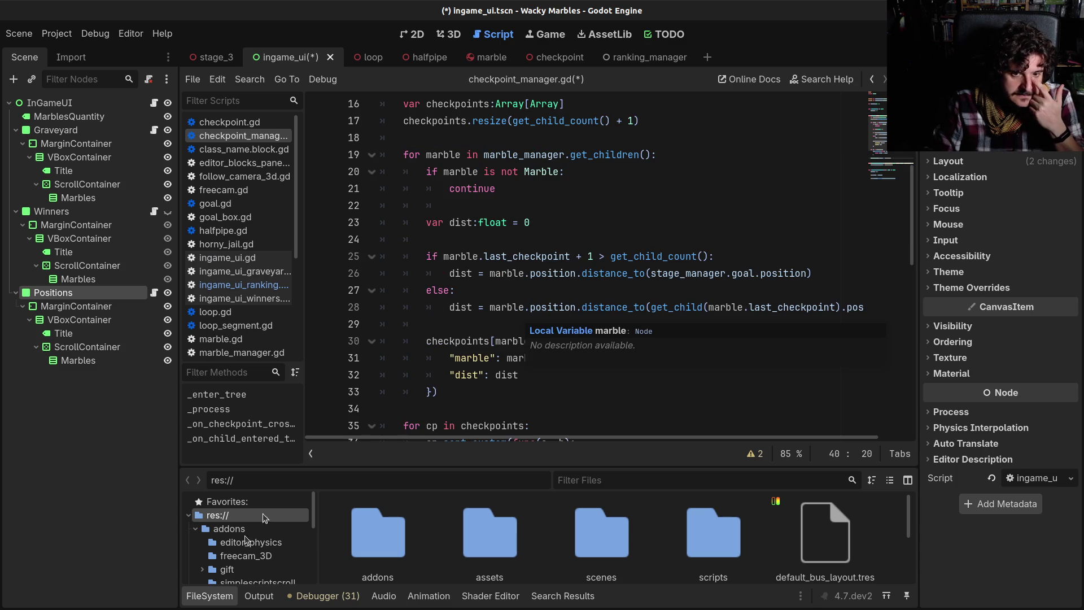
Step: Hide the file browser, review the sort callback and marble loop, then open ranking_manager
{"action": "left_click", "coordinate": [199, 602]}
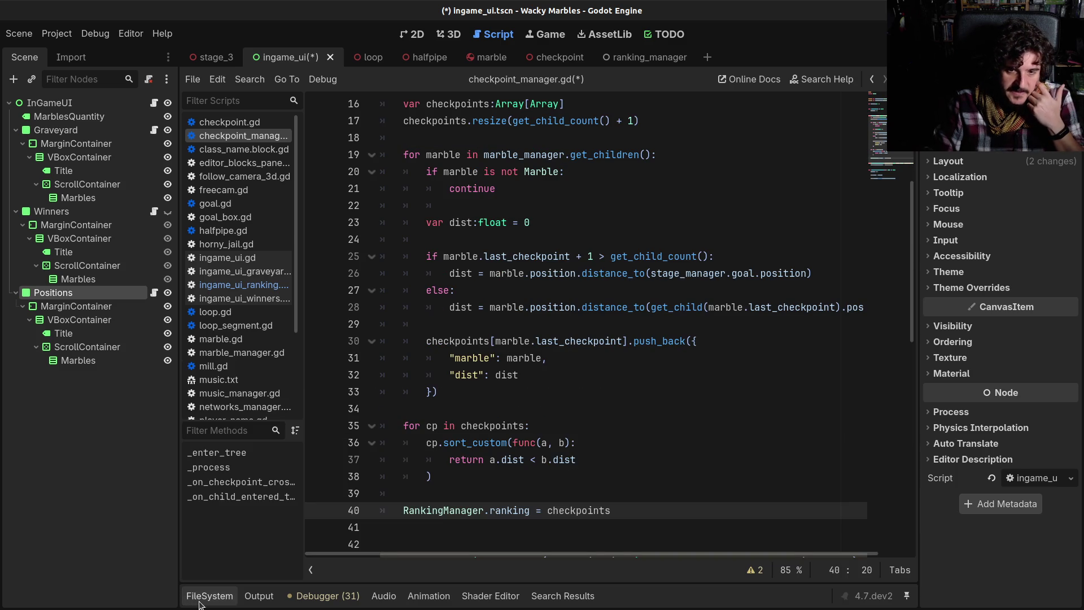
{"action": "left_click", "coordinate": [590, 443]}
{"action": "scroll", "coordinate": [590, 444], "scroll_direction": "up", "scroll_amount": 4}
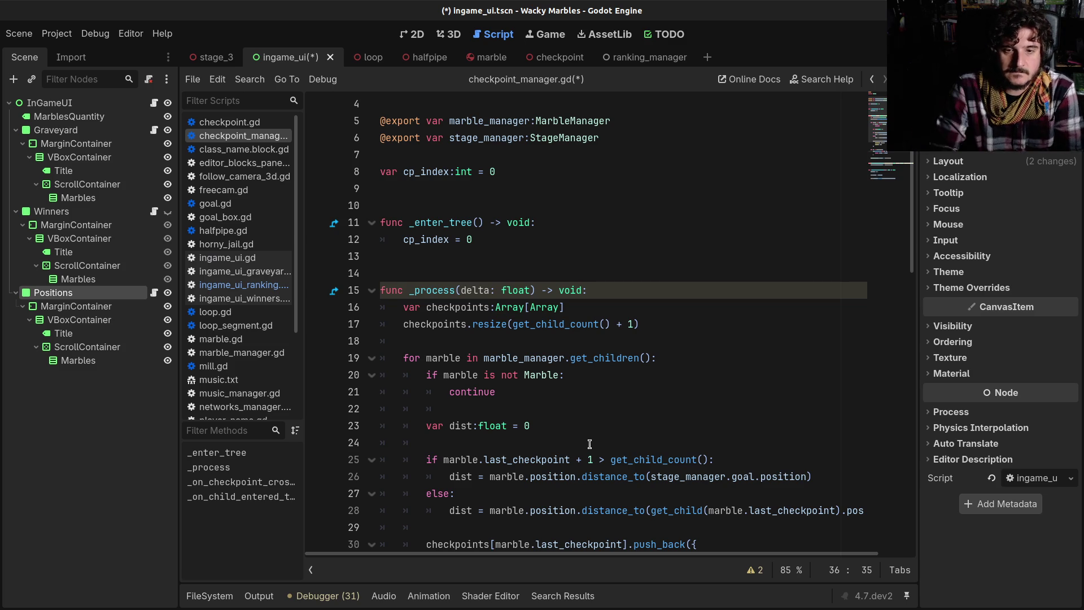
{"action": "left_click", "coordinate": [563, 358]}
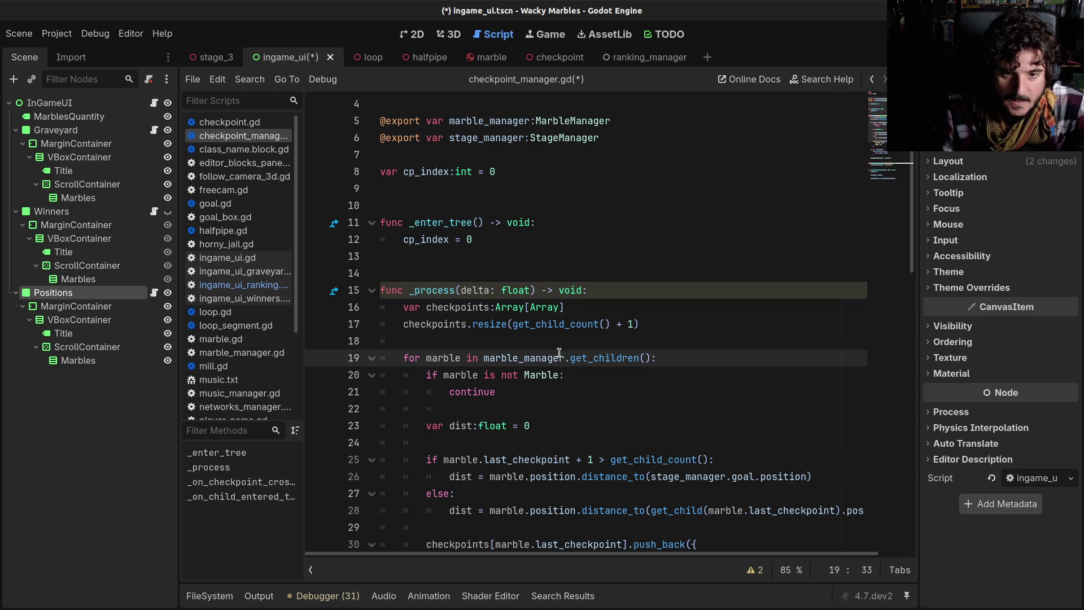
{"action": "scroll", "coordinate": [556, 347], "scroll_direction": "down", "scroll_amount": 1}
{"action": "left_click", "coordinate": [547, 334]}
{"action": "key", "text": "Up"}
{"action": "key", "text": "Up"}
{"action": "key", "text": "Up"}
{"action": "key", "text": "Home"}
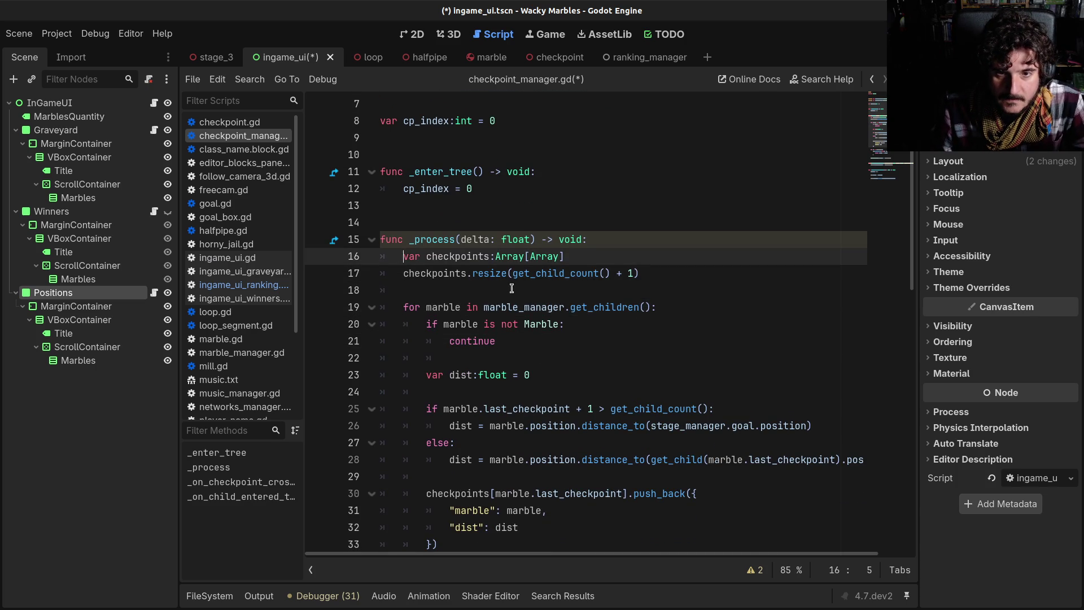
{"action": "scroll", "coordinate": [620, 124], "scroll_direction": "up", "scroll_amount": 2}
{"action": "left_click", "coordinate": [634, 57]}
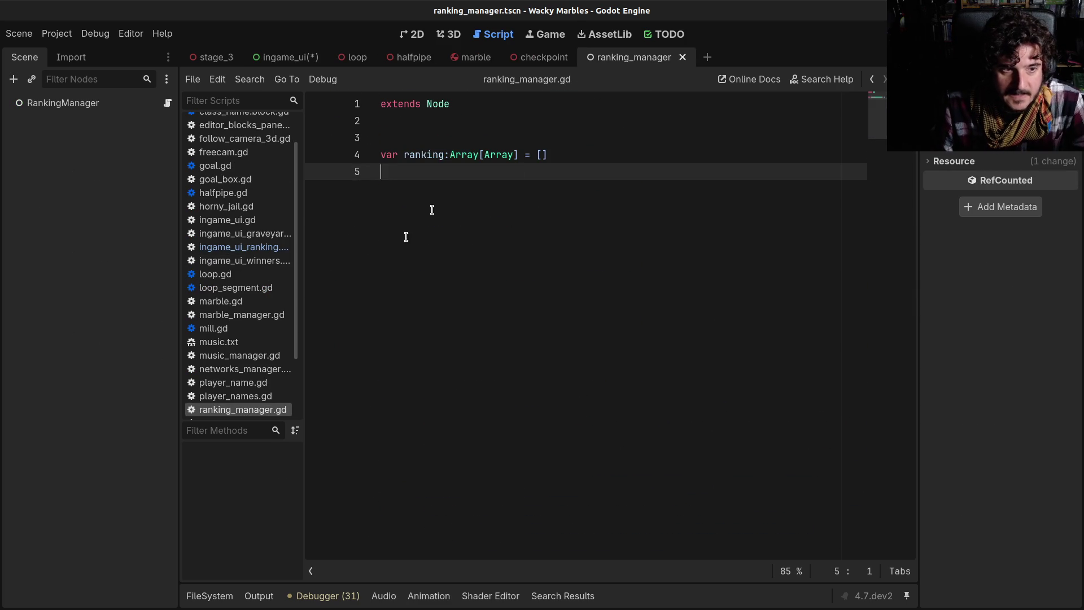
Step: Rename the RankingManager root node to PositionsManager
{"action": "left_click", "coordinate": [73, 104]}
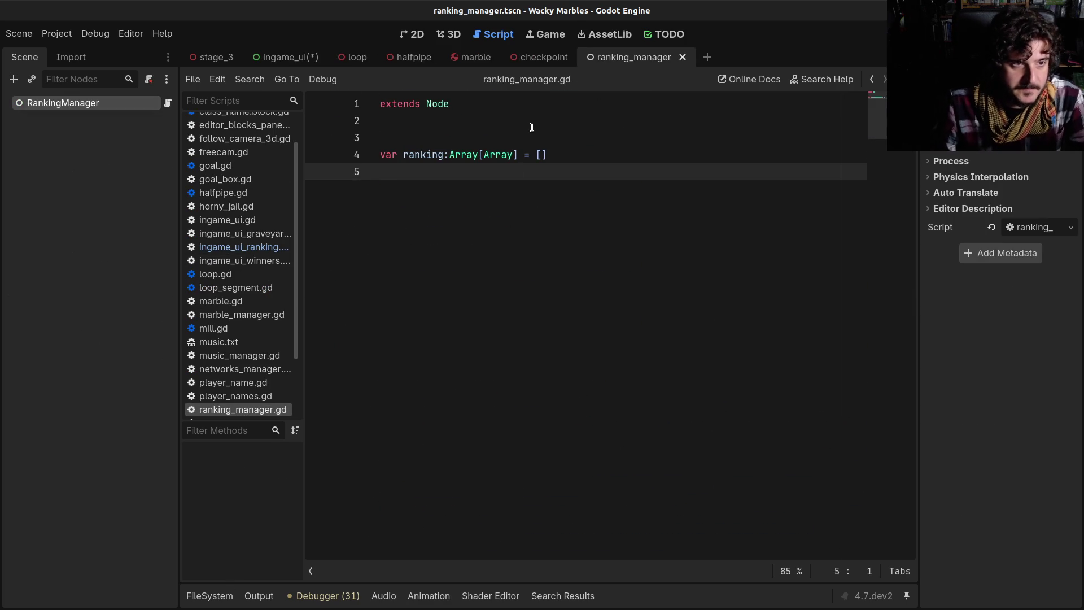
{"action": "key", "text": "F2"}
{"action": "key", "text": "Delete"}
{"action": "key", "text": "Delete"}
{"action": "key", "text": "Delete"}
{"action": "type", "text": "Positions"}
{"action": "key", "text": "Return"}
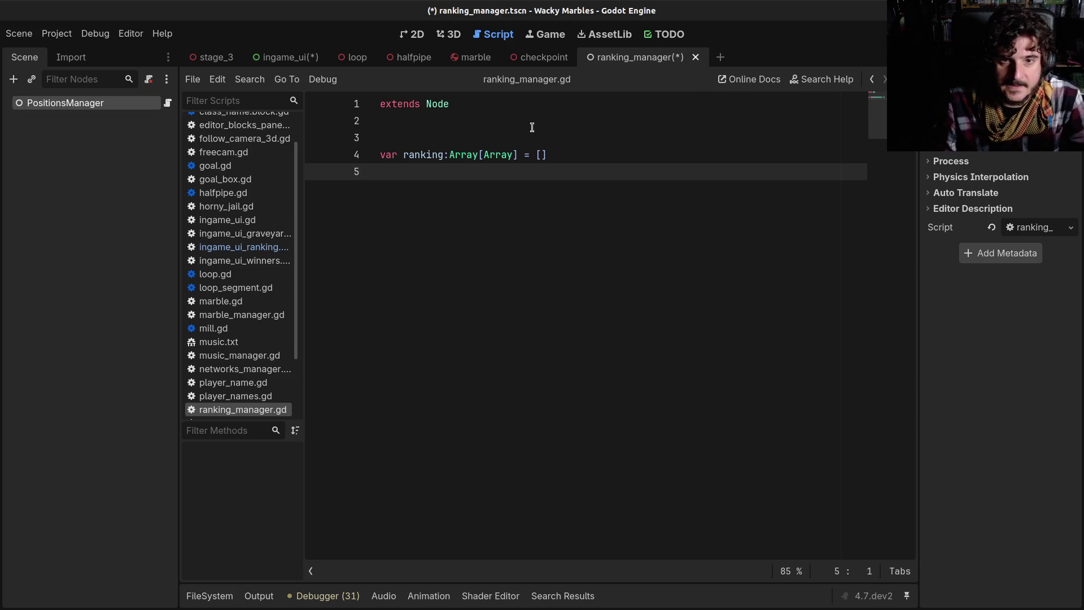
Step: Rename the ranking variable on line 4 to 'positions' and save
{"action": "double_click", "coordinate": [407, 156]}
{"action": "type", "text": "positions"}
{"action": "key", "text": "ctrl+s"}
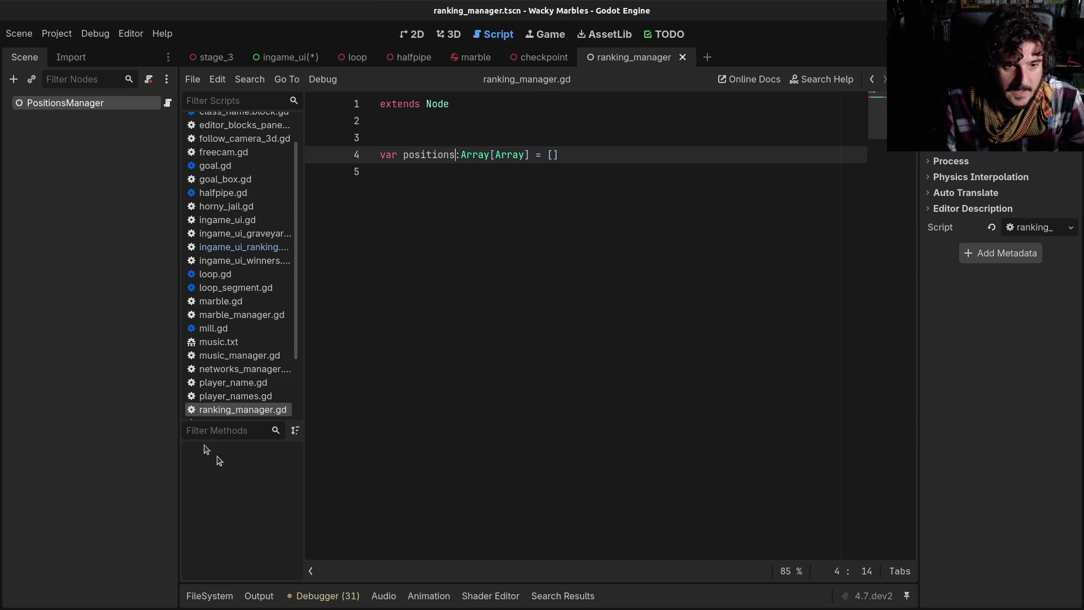
Step: Check the ranking_manager script's context menu, then filter the FileSystem dock by 'rank'
{"action": "right_click", "coordinate": [253, 410]}
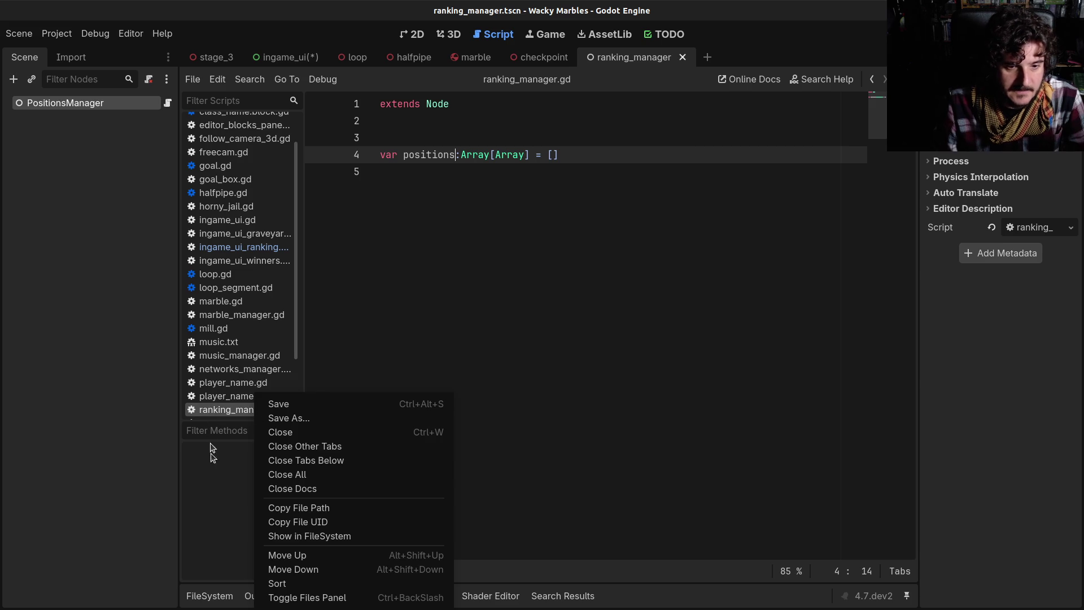
{"action": "left_click", "coordinate": [210, 414]}
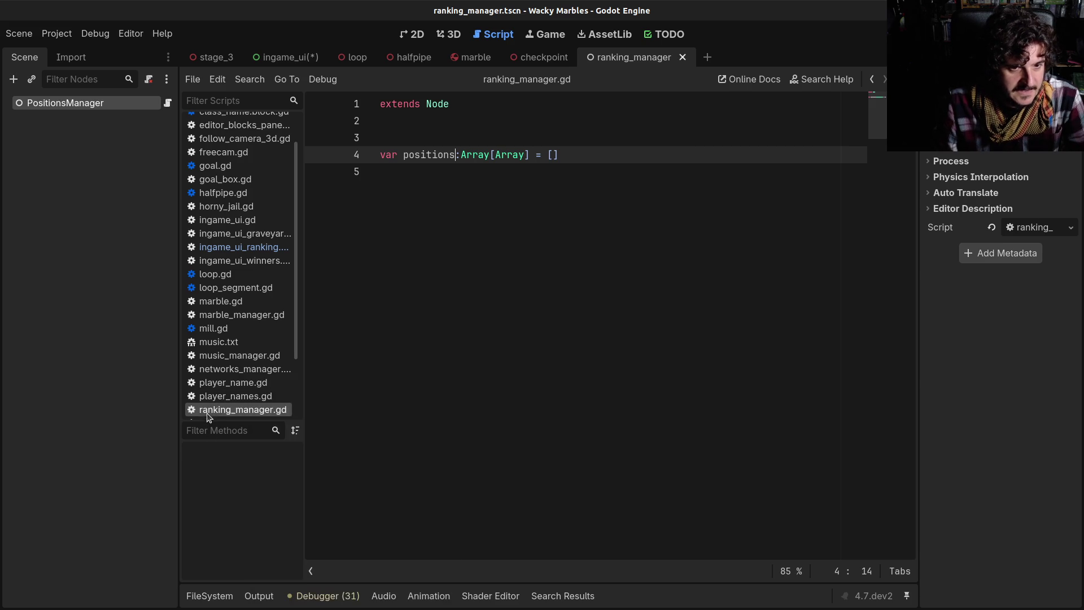
{"action": "right_click", "coordinate": [207, 413]}
{"action": "left_click", "coordinate": [198, 415]}
{"action": "left_click", "coordinate": [205, 596]}
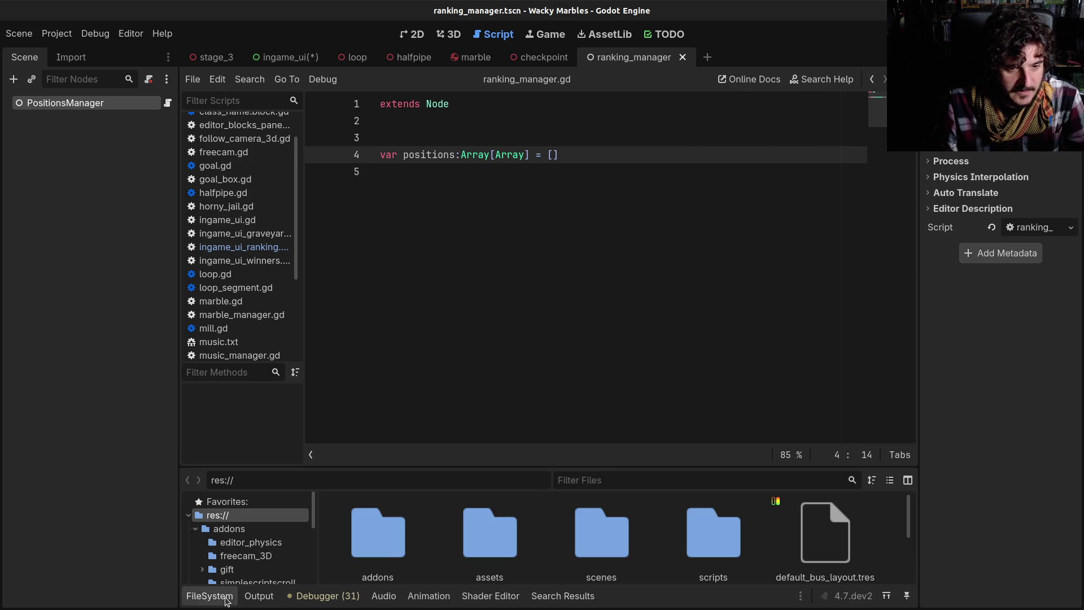
{"action": "left_click", "coordinate": [681, 486]}
{"action": "type", "text": "rank"}
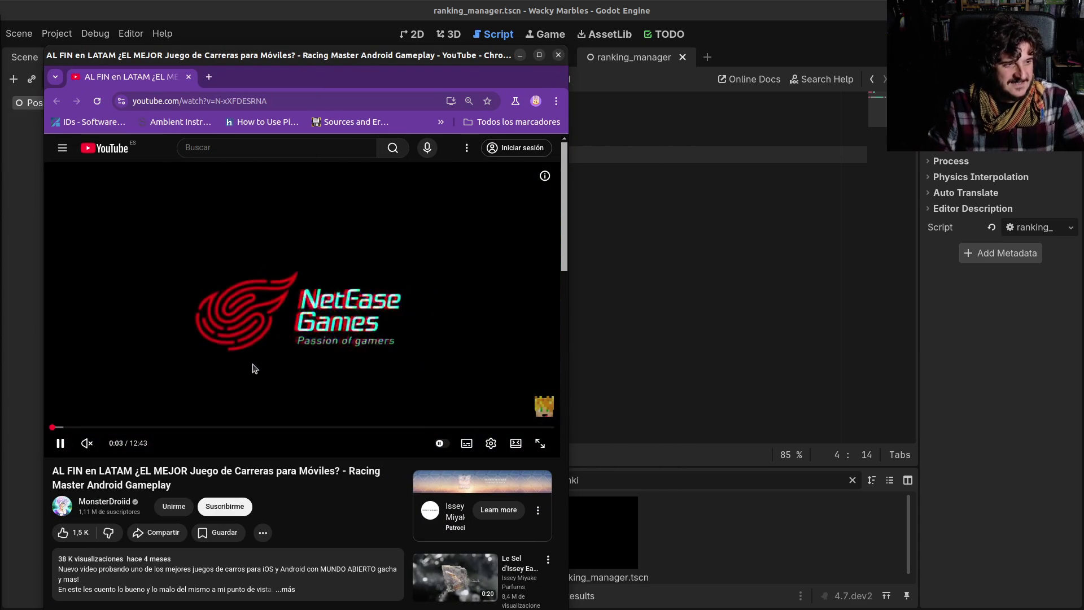
Step: Turn the Racing Master video's volume down and scrub through 2:39, 4:28 and 8:59 back to 5:52
{"action": "left_click", "coordinate": [88, 444]}
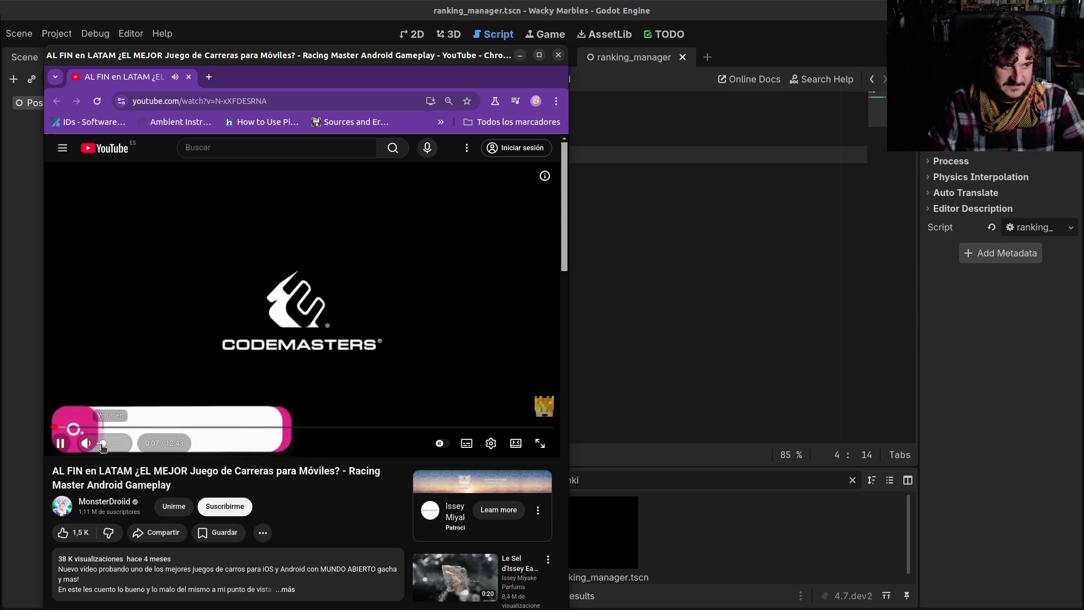
{"action": "left_click_drag", "start_coordinate": [102, 446], "coordinate": [97, 446]}
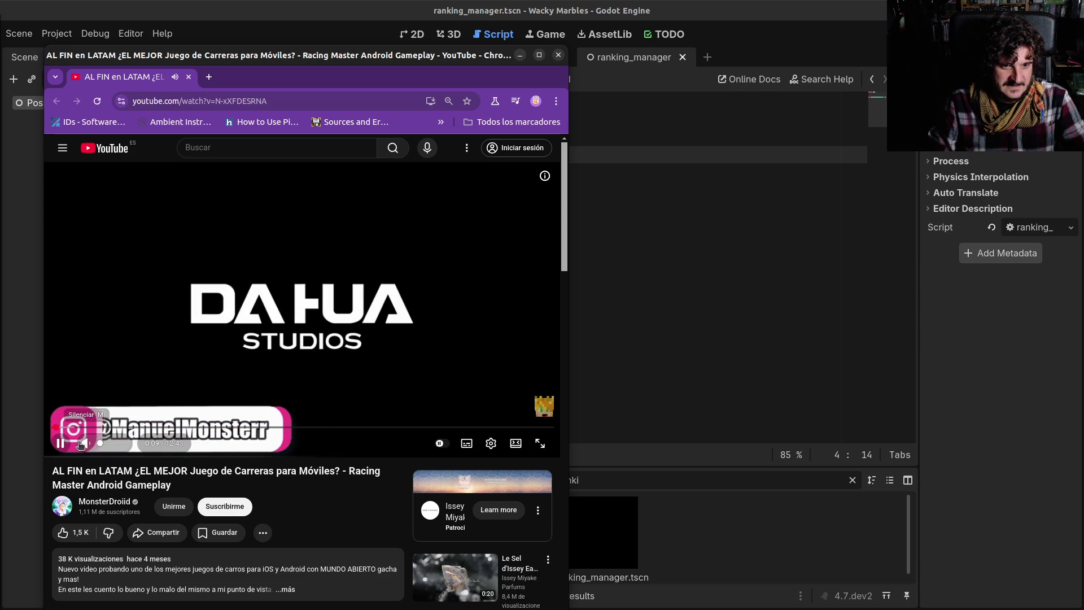
{"action": "left_click", "coordinate": [157, 427]}
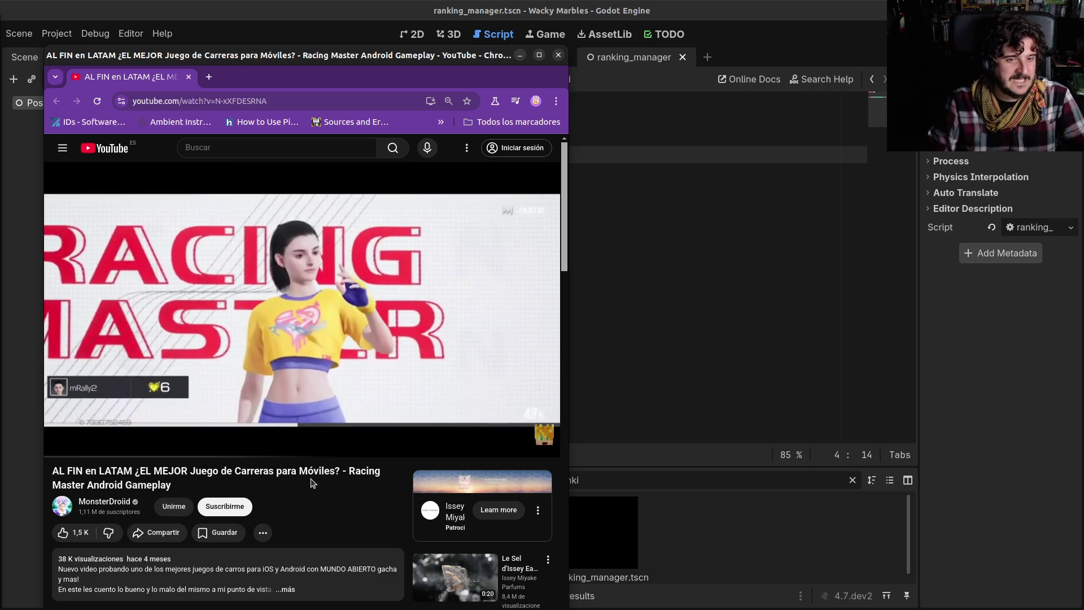
{"action": "left_click", "coordinate": [228, 428]}
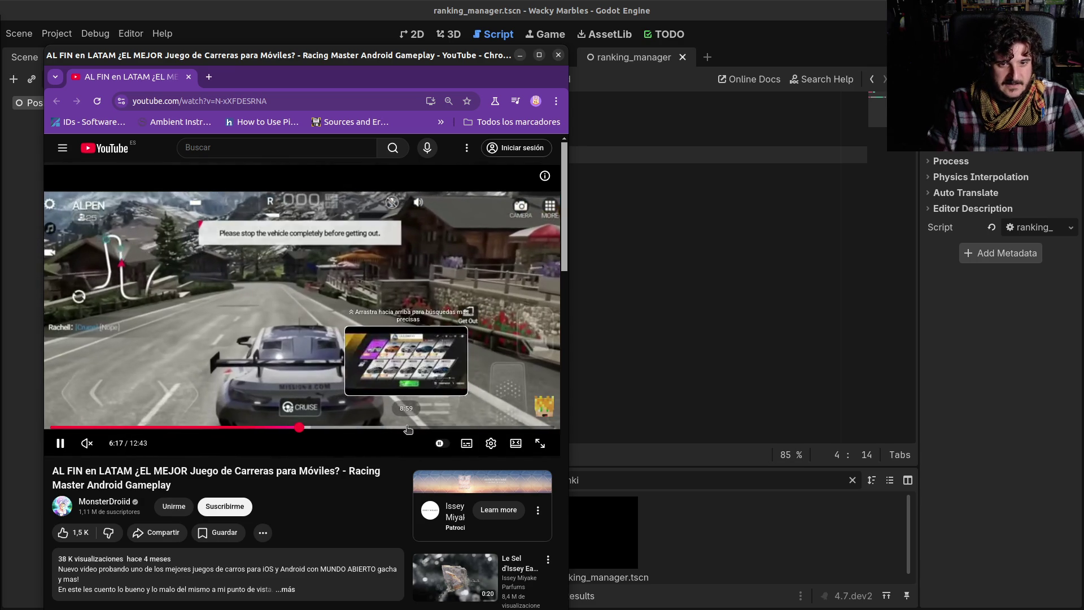
{"action": "left_click_drag", "start_coordinate": [407, 429], "coordinate": [407, 429]}
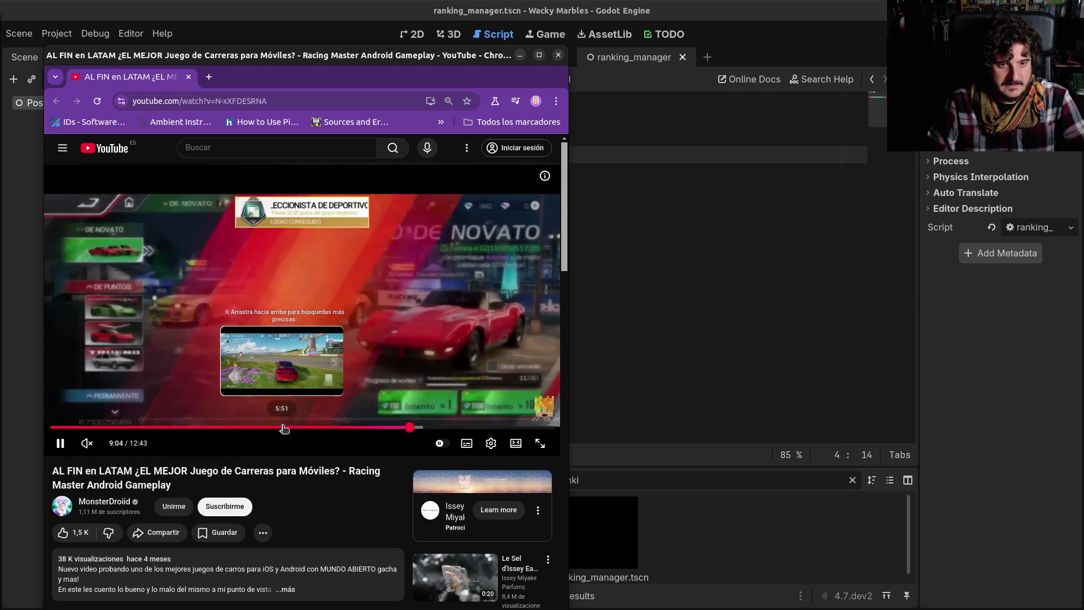
{"action": "left_click", "coordinate": [284, 429]}
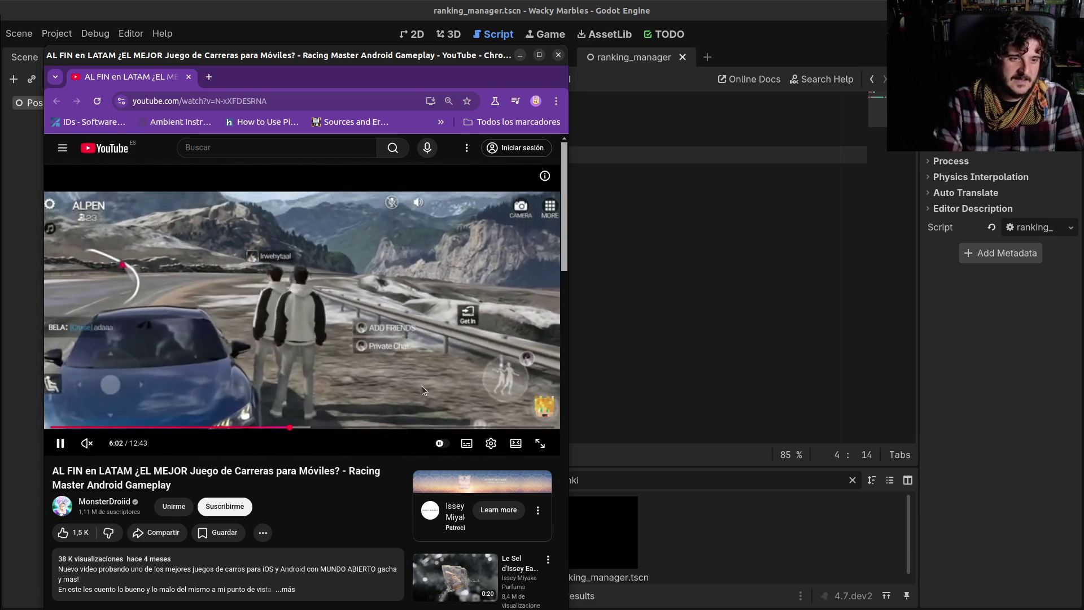
Step: Pause the video at 5:54 on the leaderboard, maximize Chromium, and return to ranking_manager.gd
{"action": "key", "text": "Left"}
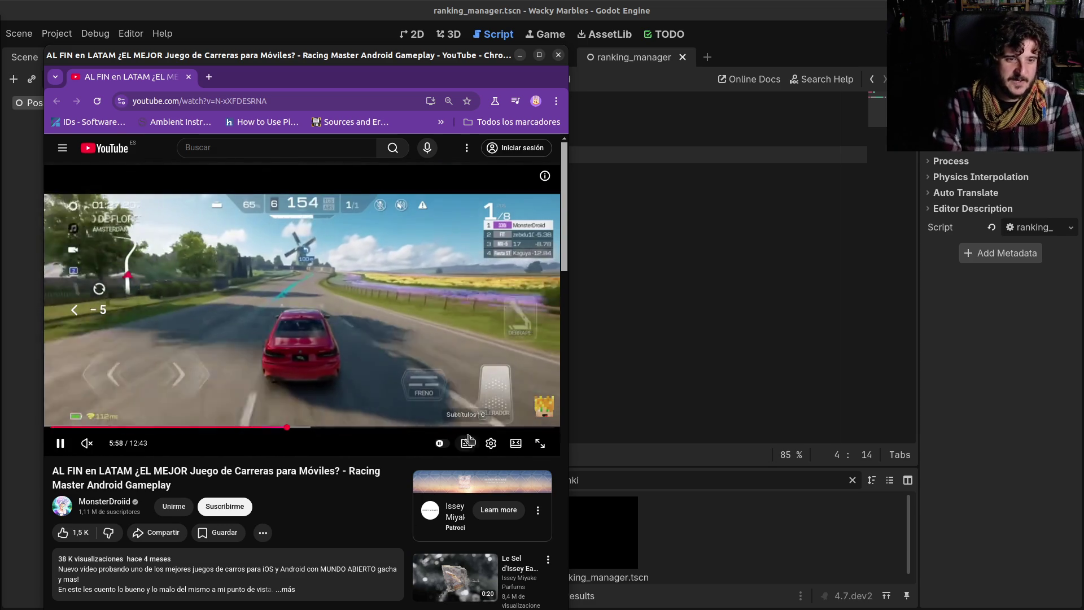
{"action": "key", "text": "Left"}
{"action": "key", "text": "space"}
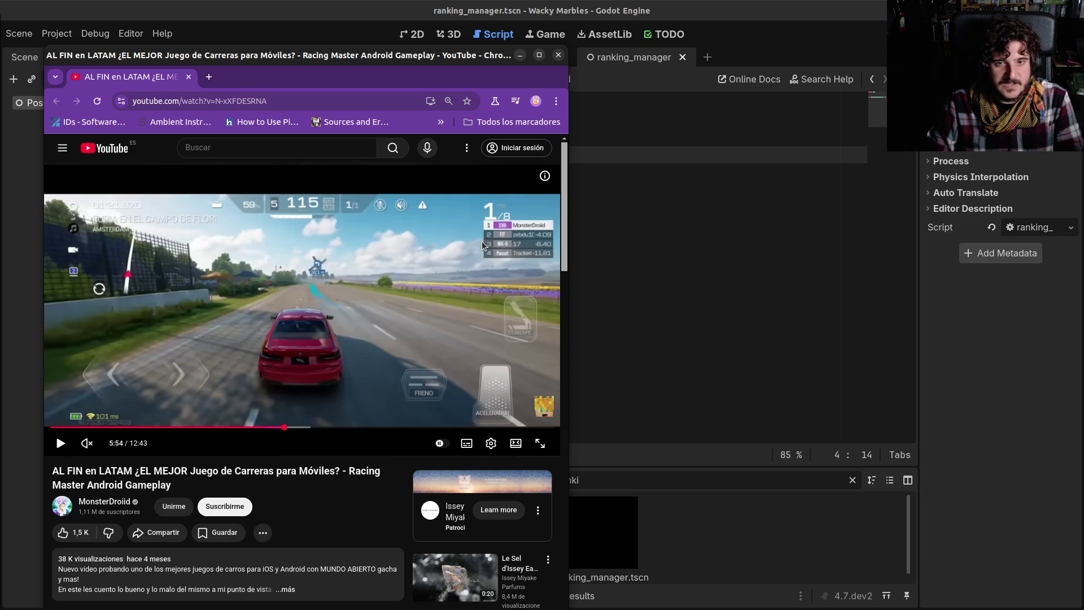
{"action": "left_click", "coordinate": [539, 55]}
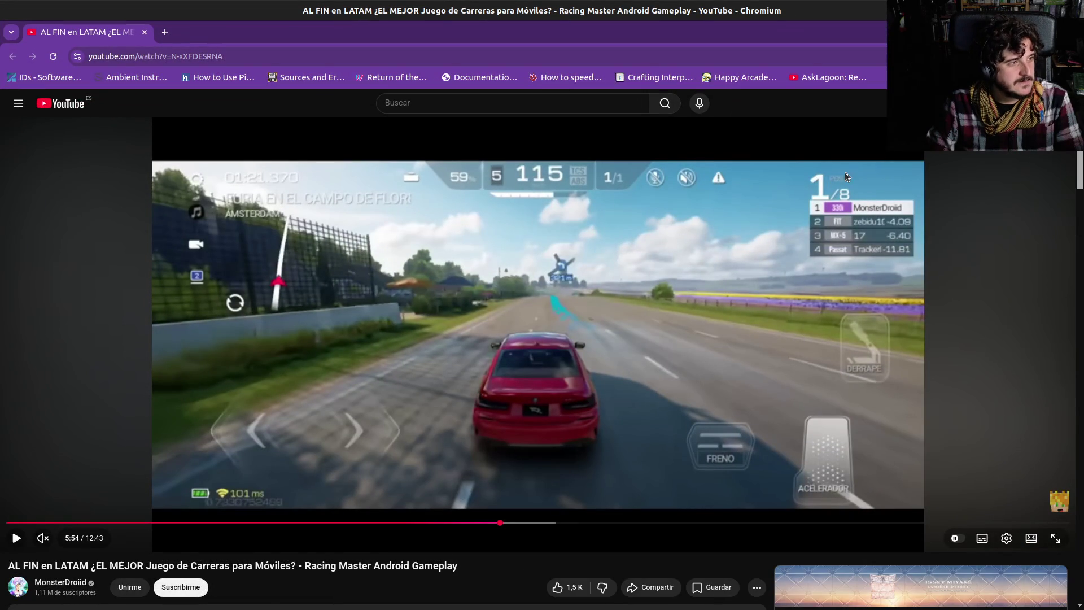
{"action": "key", "text": "alt+Tab"}
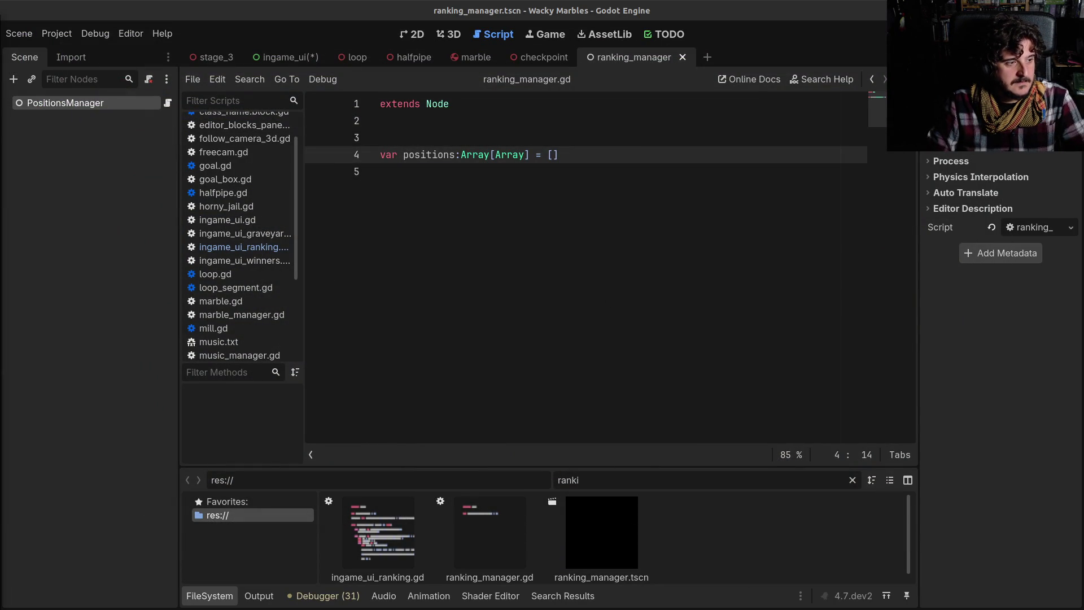
{"action": "left_click", "coordinate": [466, 321]}
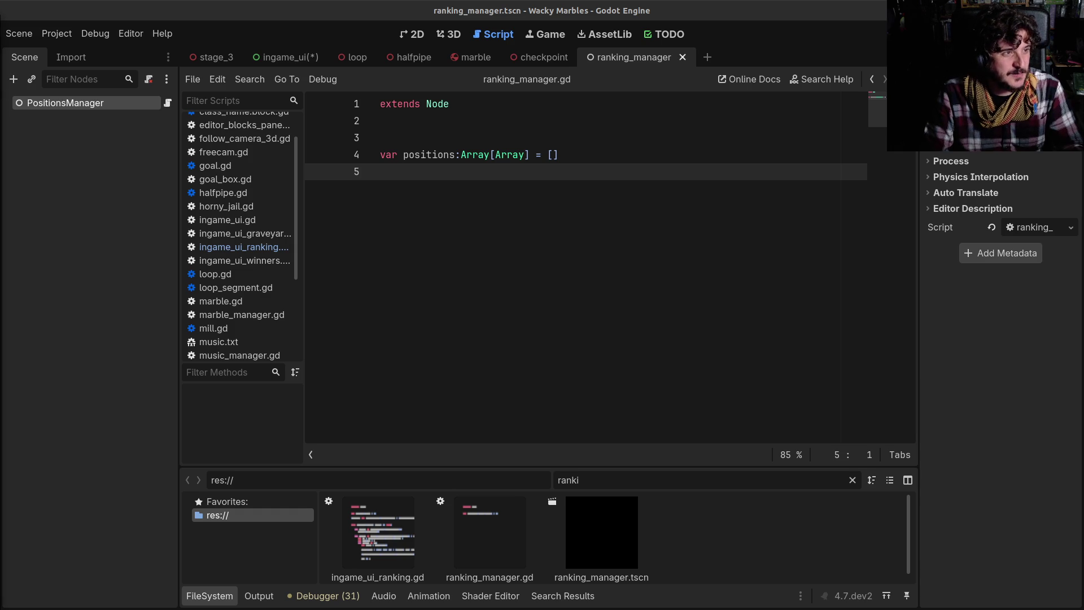
Step: Enlarge the YouTube window playing 'ES EL DÍA DEL PLÁTANO! - Remix!' and bring it in front of Godot
{"action": "mouse_move", "coordinate": [316, 235]}
{"action": "left_mouse_down"}
{"action": "mouse_move", "coordinate": [237, 235]}
{"action": "mouse_move", "coordinate": [236, 5]}
{"action": "left_mouse_up"}
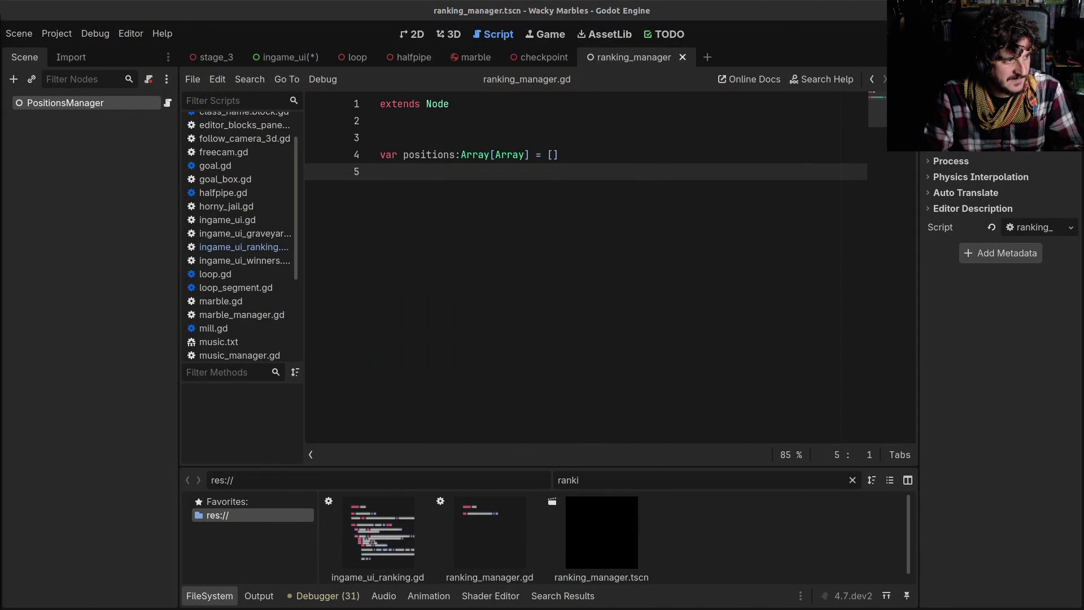
{"action": "key", "text": "alt+Tab"}
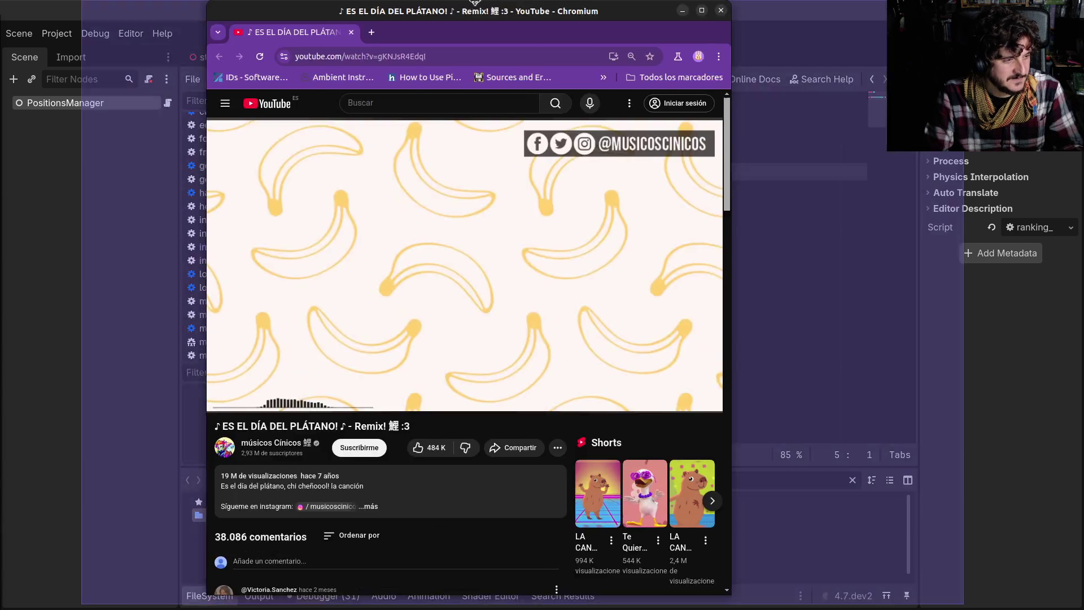
Step: Play the Día del Plátano remix, pause it at 0:38, and return to the Godot editor
{"action": "left_click", "coordinate": [224, 384]}
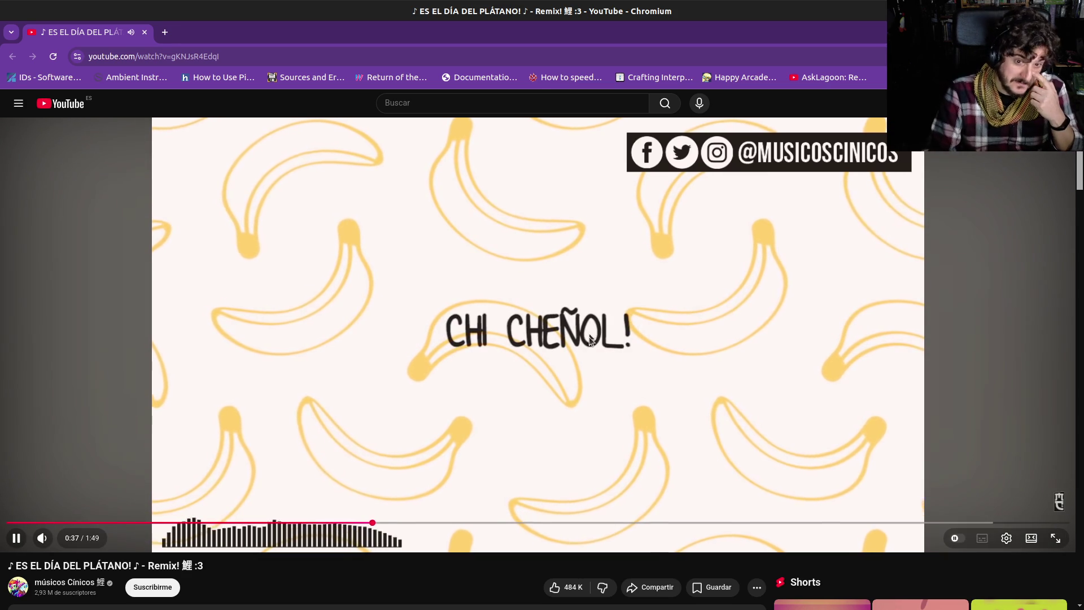
{"action": "left_click", "coordinate": [543, 388]}
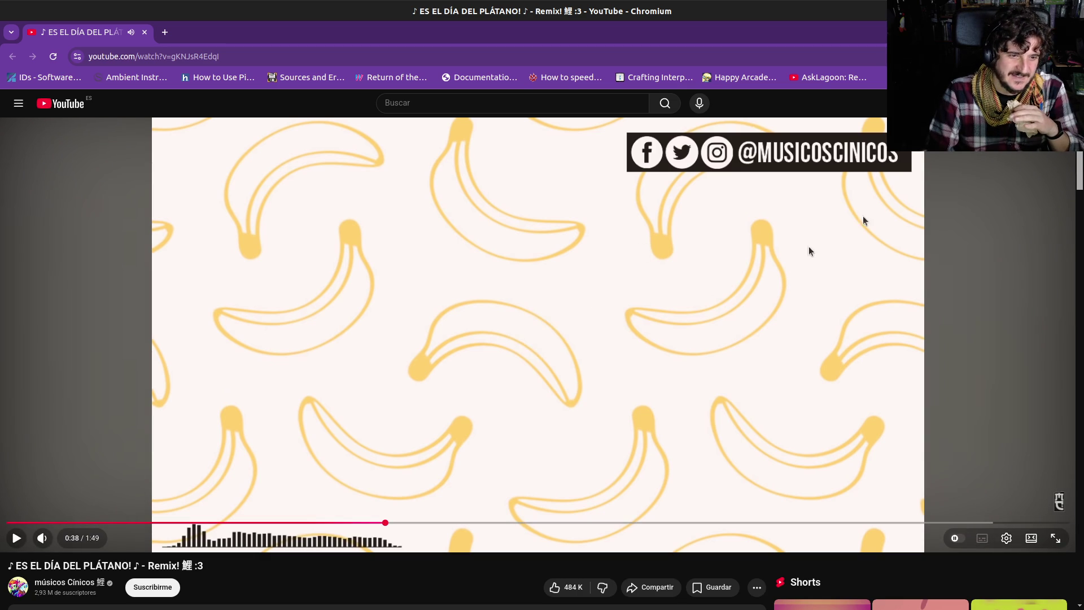
{"action": "key", "text": "alt+Tab"}
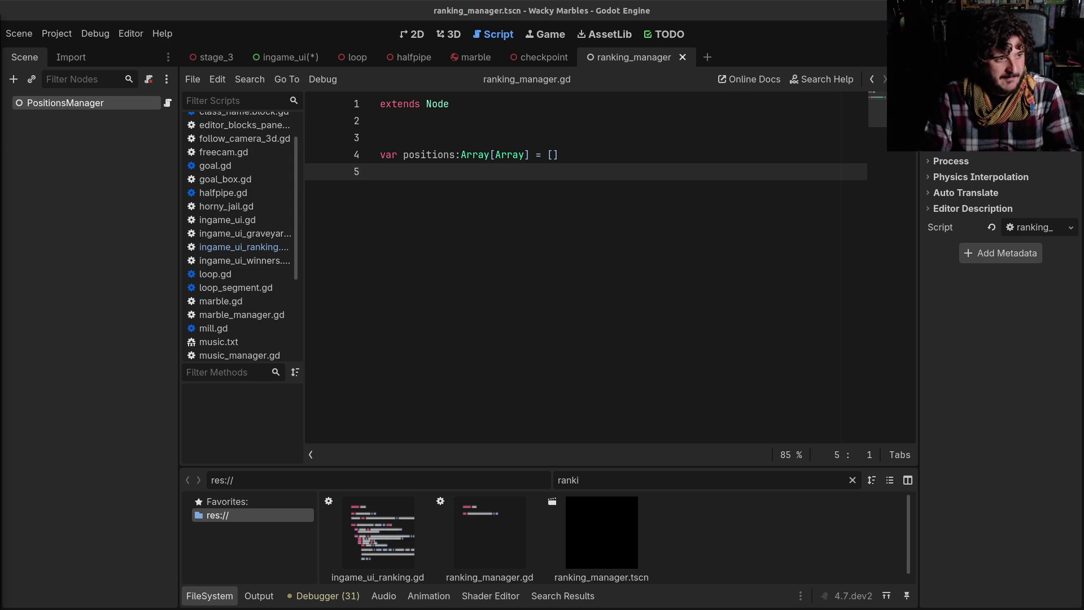
Step: Back in YouTube, pause the remix, close the banana image window, then return to Godot
{"action": "key", "text": "alt+Tab"}
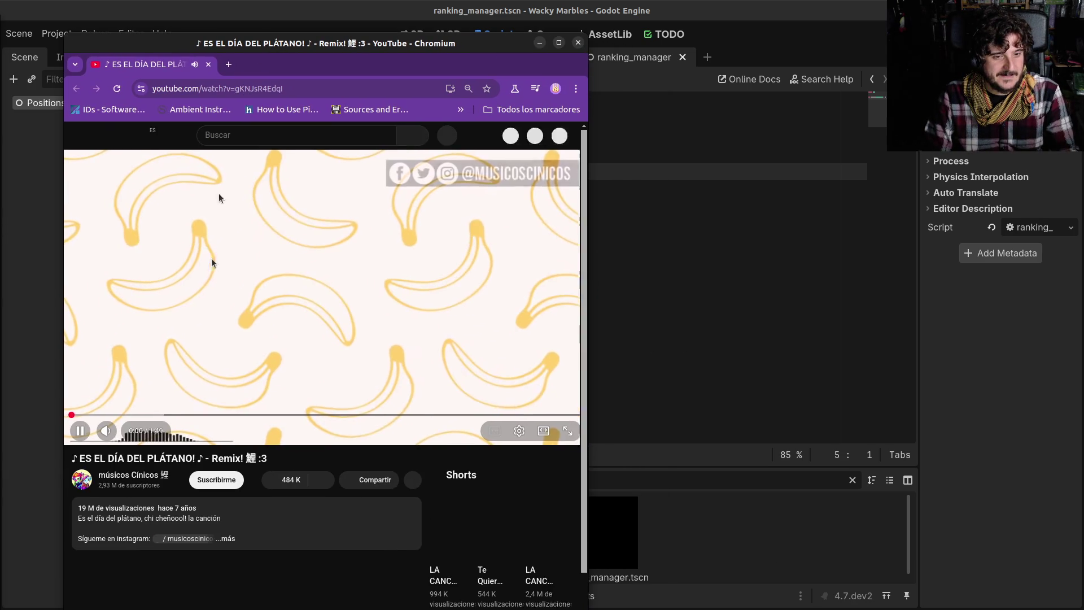
{"action": "left_click", "coordinate": [198, 384]}
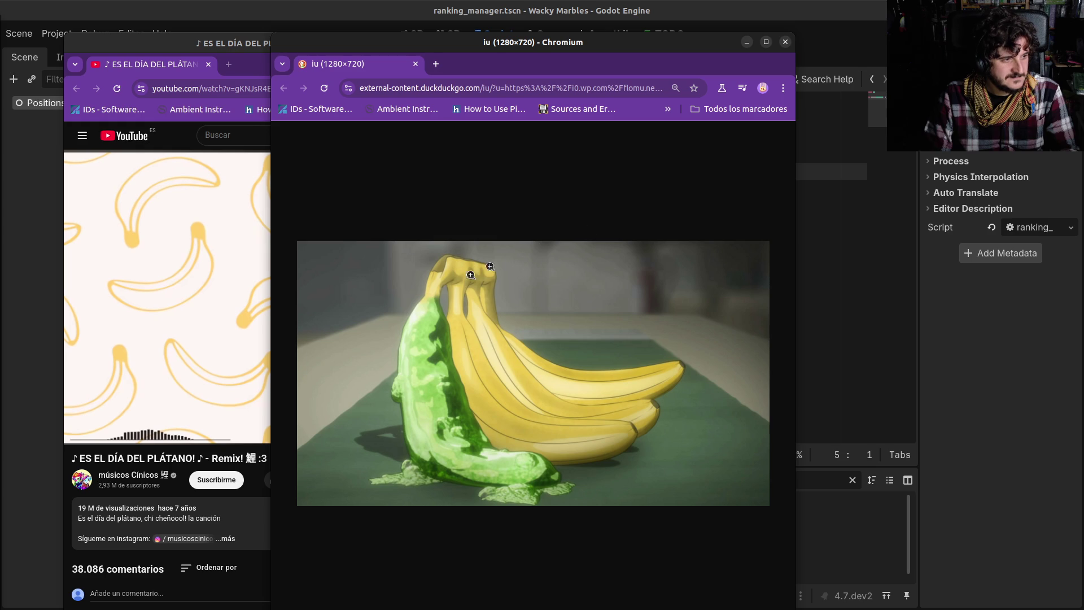
{"action": "left_click", "coordinate": [785, 41]}
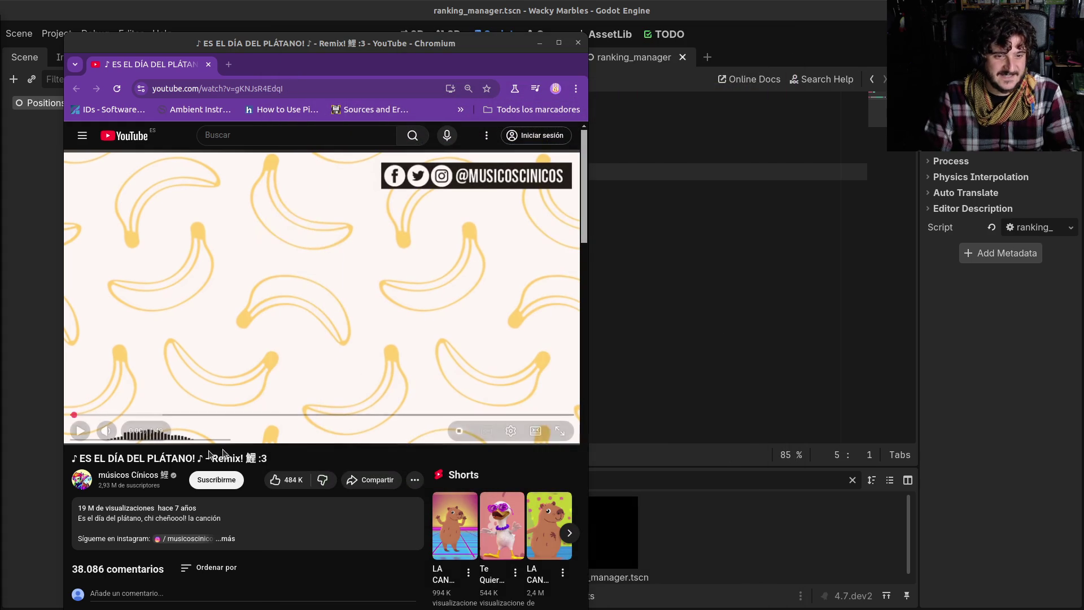
{"action": "left_click_drag", "start_coordinate": [116, 458], "coordinate": [220, 458]}
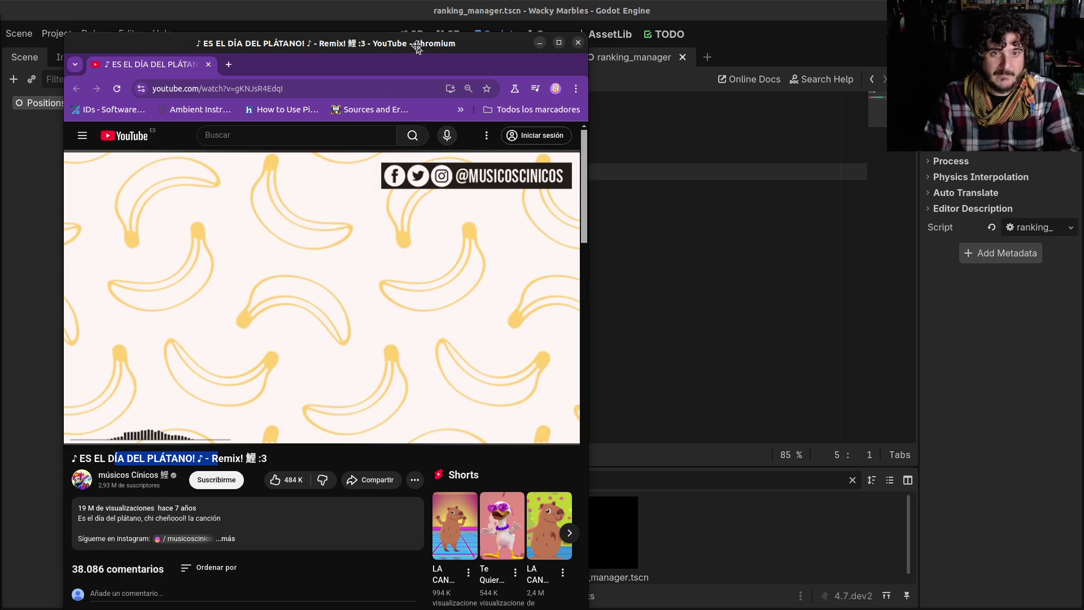
{"action": "key", "text": "alt+Tab"}
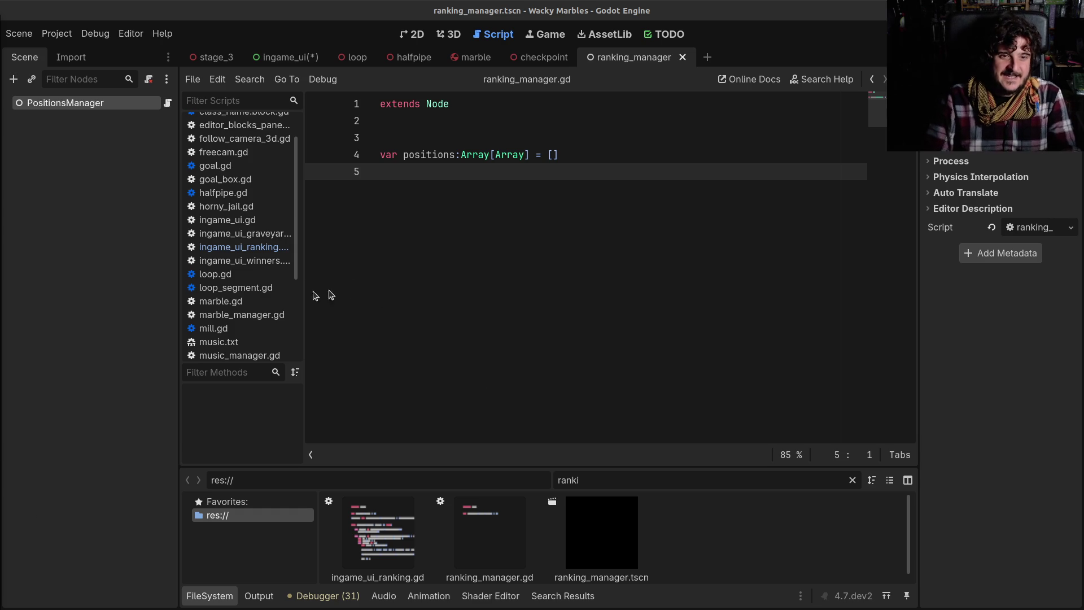
Step: In checkpoint_manager.gd line 40, change RankingManager.ranking to PositionsManager.positions and save
{"action": "scroll", "coordinate": [226, 231], "scroll_direction": "up", "scroll_amount": 2}
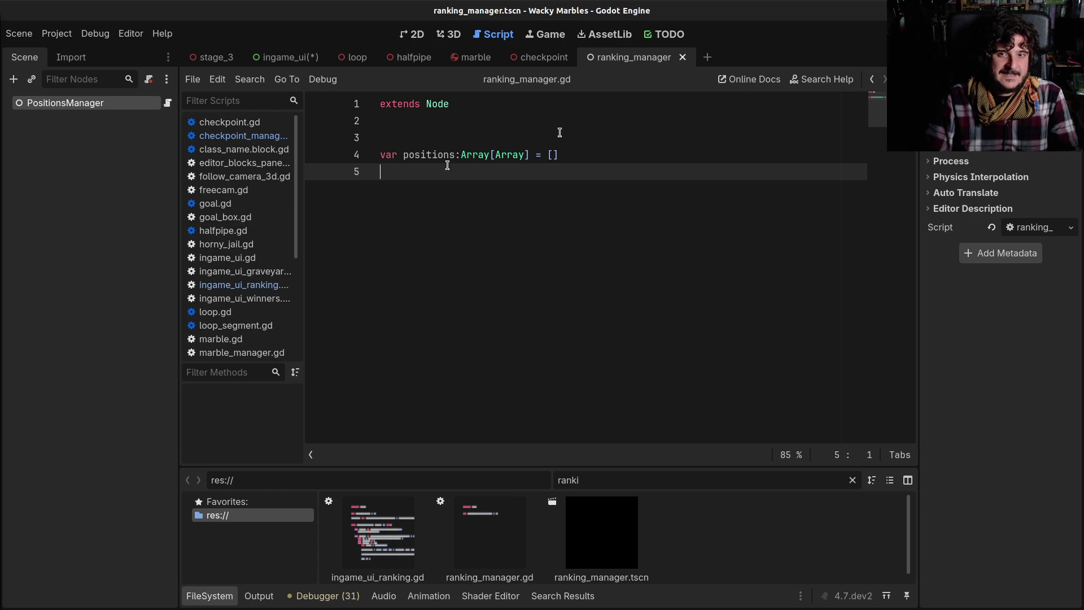
{"action": "left_click", "coordinate": [873, 80]}
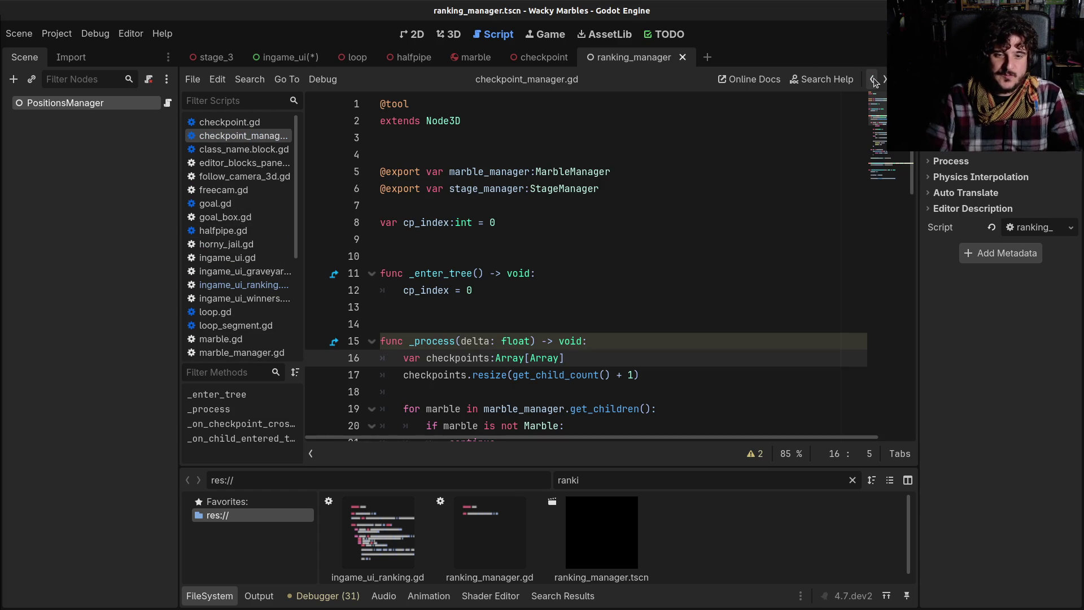
{"action": "scroll", "coordinate": [612, 254], "scroll_direction": "down", "scroll_amount": 3}
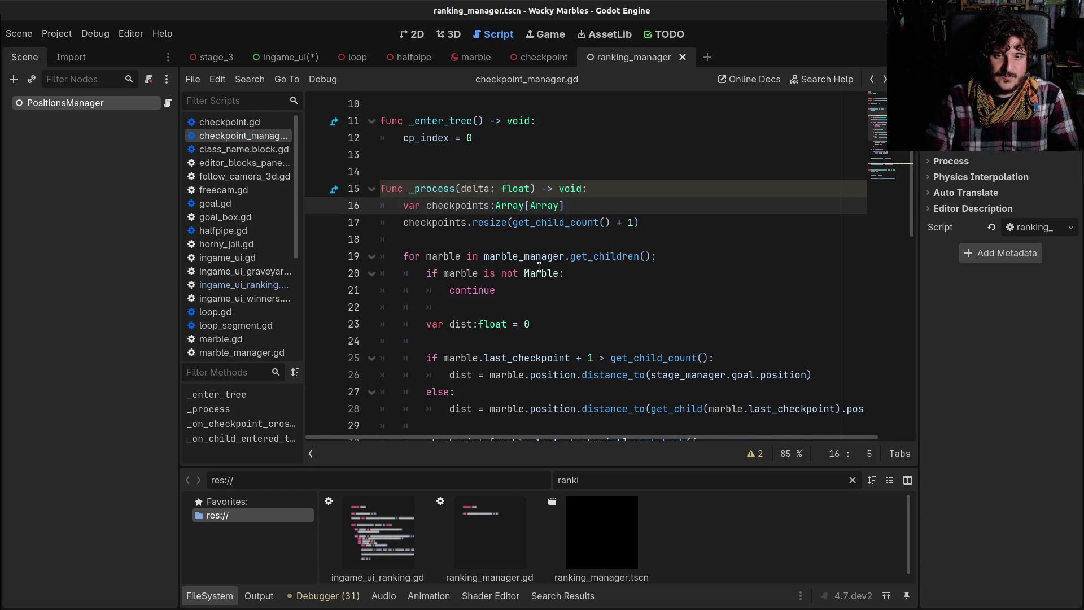
{"action": "scroll", "coordinate": [539, 266], "scroll_direction": "down", "scroll_amount": 1}
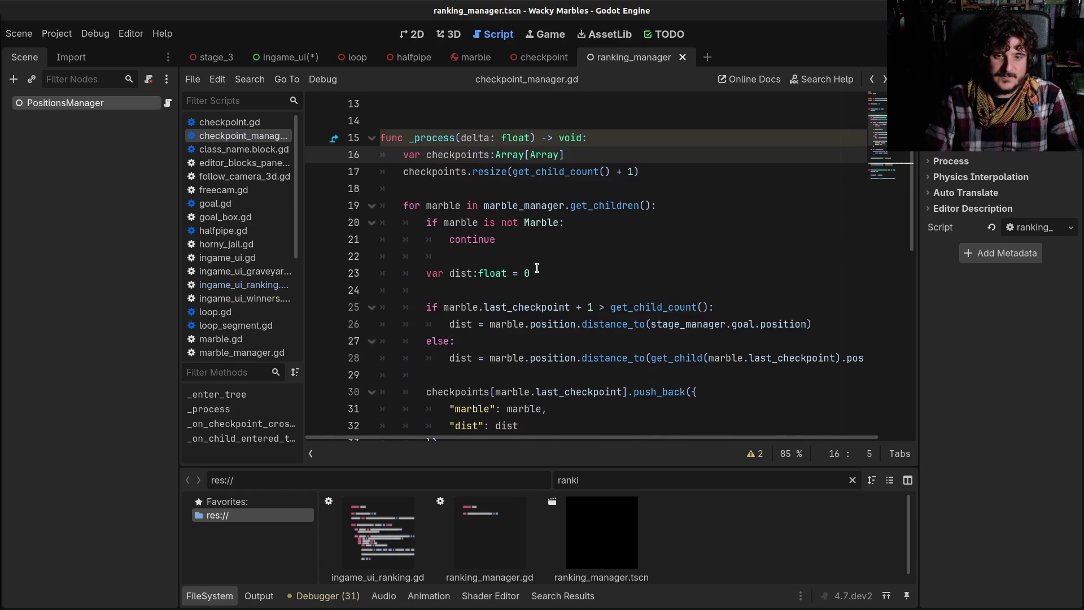
{"action": "scroll", "coordinate": [537, 269], "scroll_direction": "down", "scroll_amount": 5}
{"action": "double_click", "coordinate": [460, 302]}
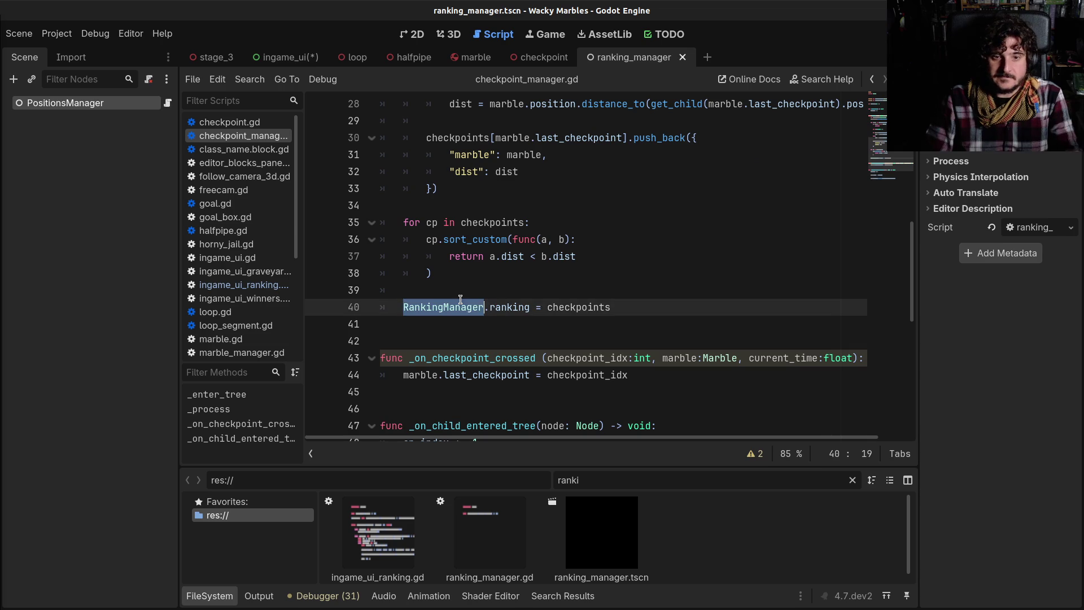
{"action": "key", "text": "Left"}
{"action": "key", "text": "shift+Right"}
{"action": "key", "text": "shift+Right"}
{"action": "key", "text": "shift+Right"}
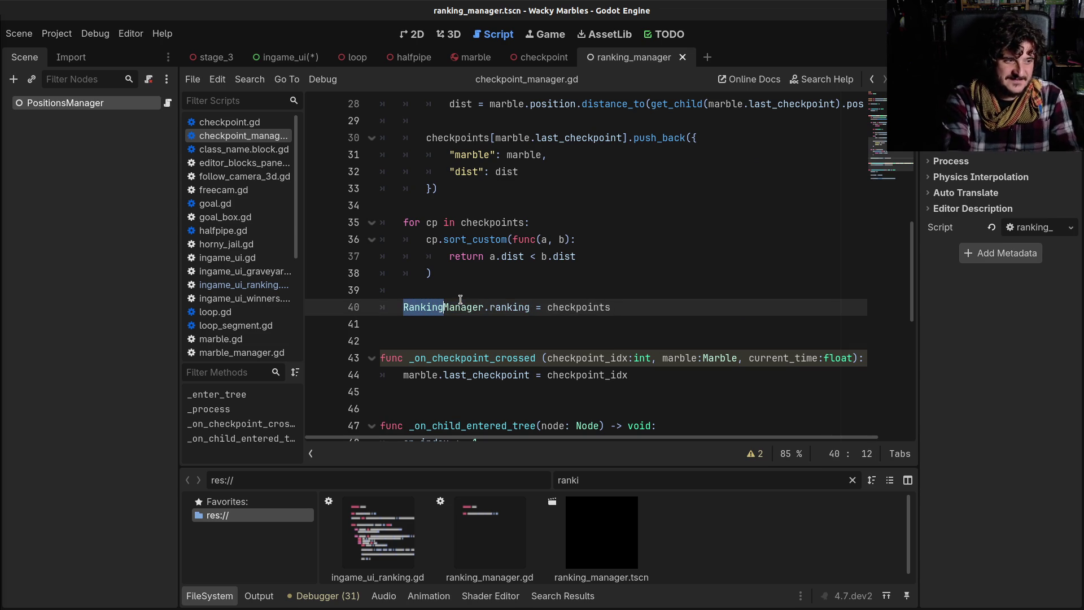
{"action": "type", "text": "Position"}
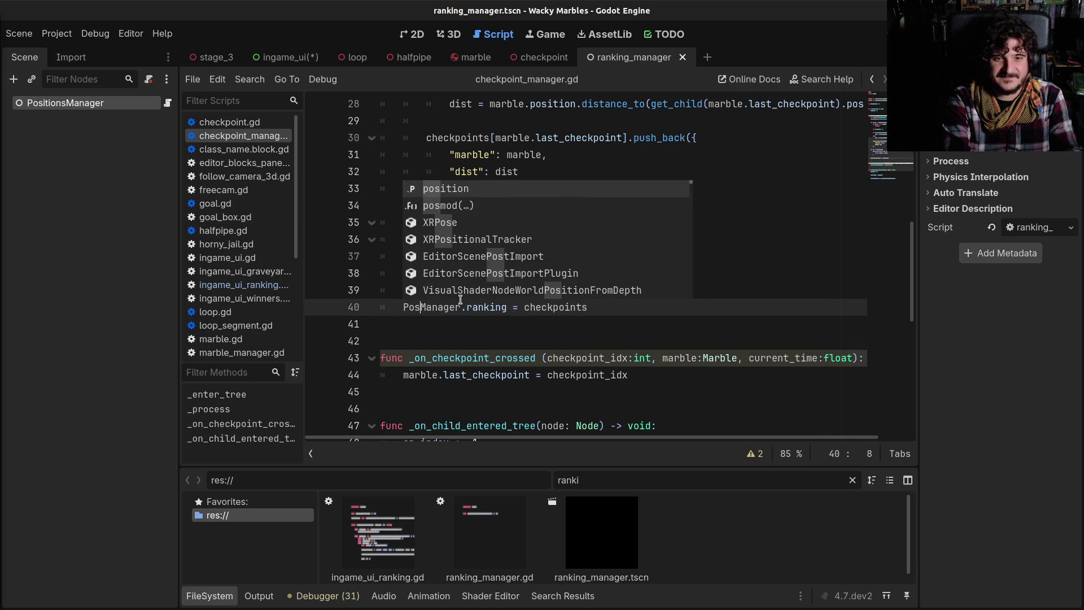
{"action": "type", "text": "s"}
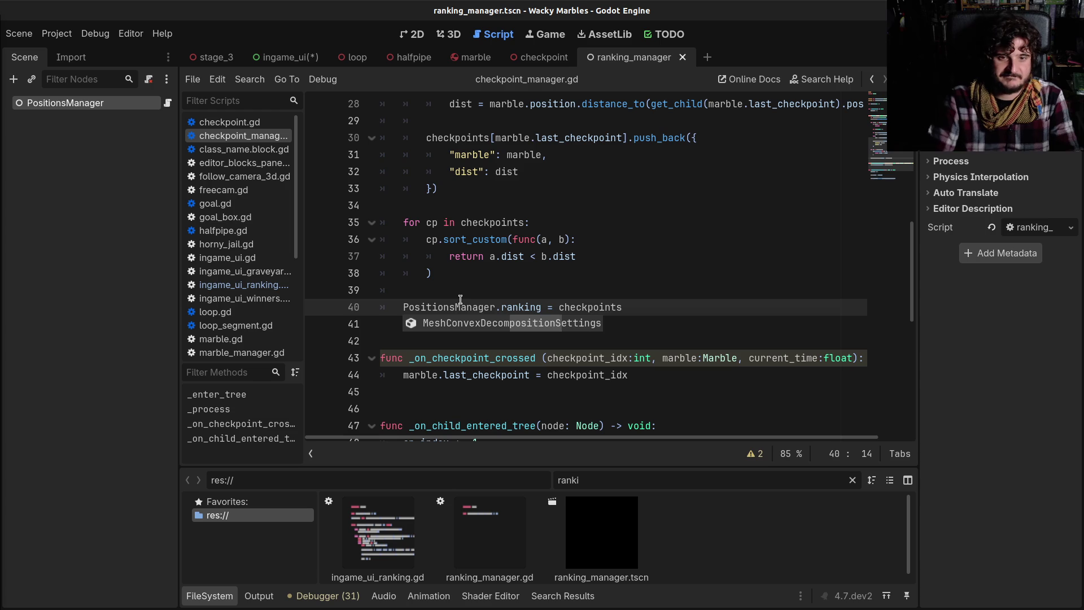
{"action": "double_click", "coordinate": [522, 305]}
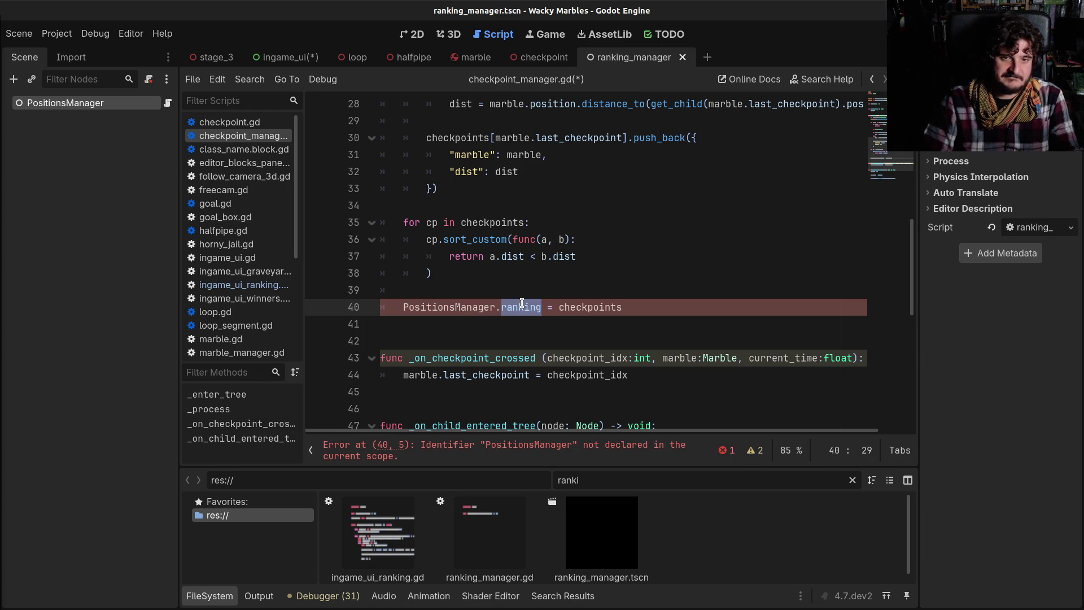
{"action": "type", "text": "positions"}
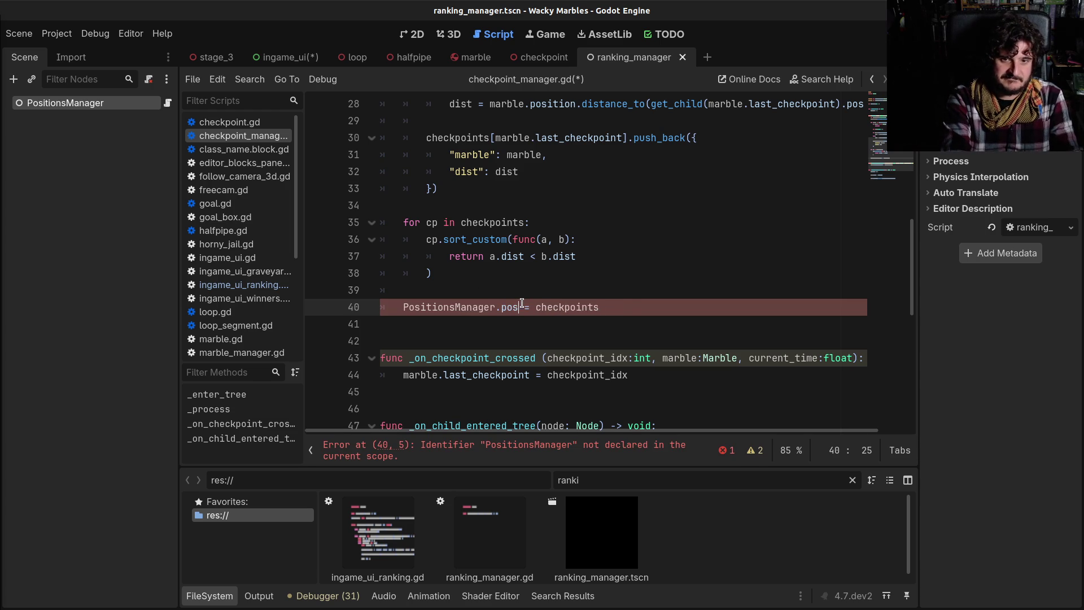
{"action": "key", "text": "ctrl+s"}
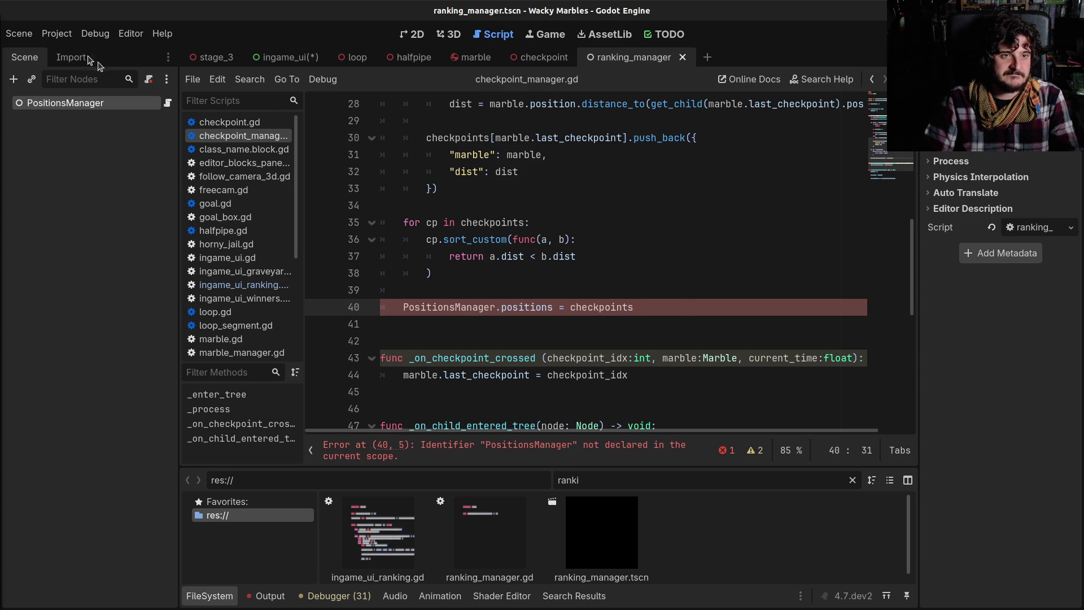
Step: Check the autoload list in Project Settings, then collapse and reopen the FileSystem panel
{"action": "left_click", "coordinate": [57, 33]}
{"action": "left_click", "coordinate": [71, 47]}
{"action": "left_click", "coordinate": [418, 122]}
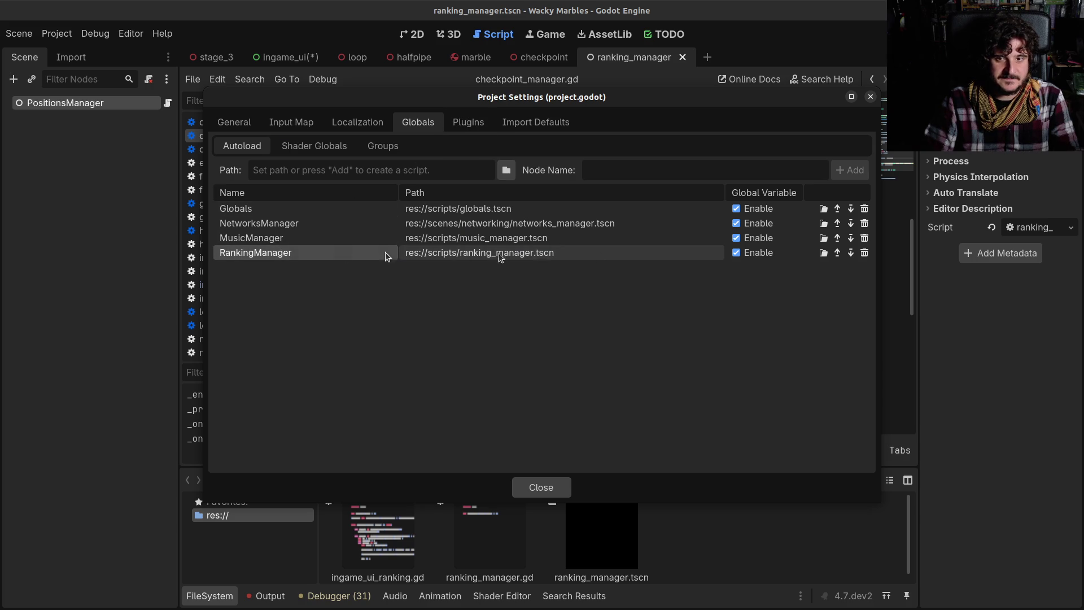
{"action": "key", "text": "Escape"}
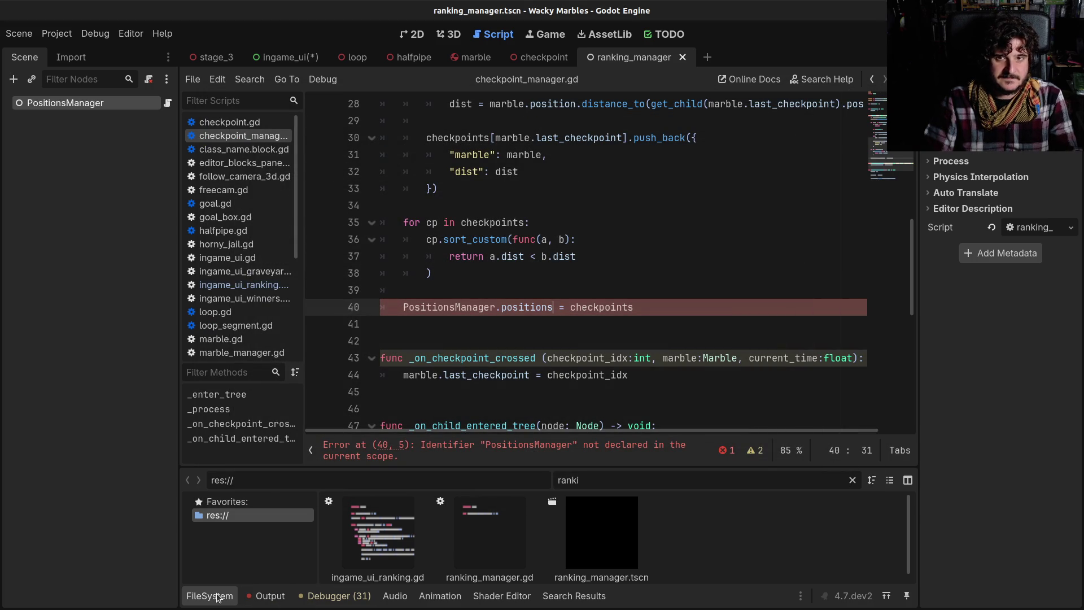
{"action": "left_click", "coordinate": [218, 596]}
{"action": "left_click", "coordinate": [217, 597]}
Step: Rename ranking_manager.tscn and ranking_manager.gd to positions_manager and open the script
{"action": "left_click", "coordinate": [596, 536]}
{"action": "key", "text": "F2"}
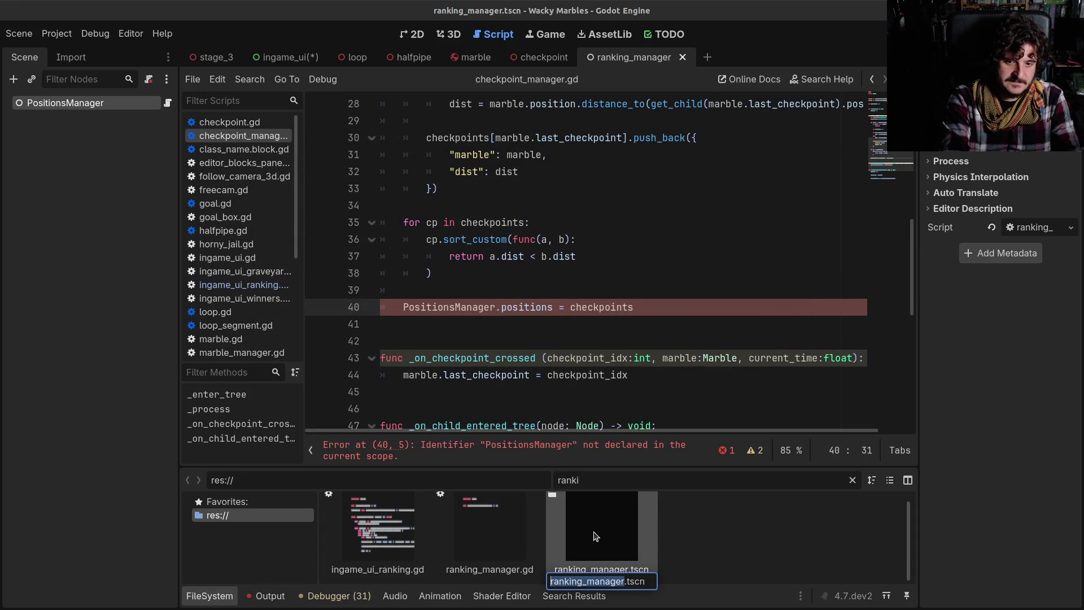
{"action": "type", "text": "positions"}
{"action": "type", "text": "_manager"}
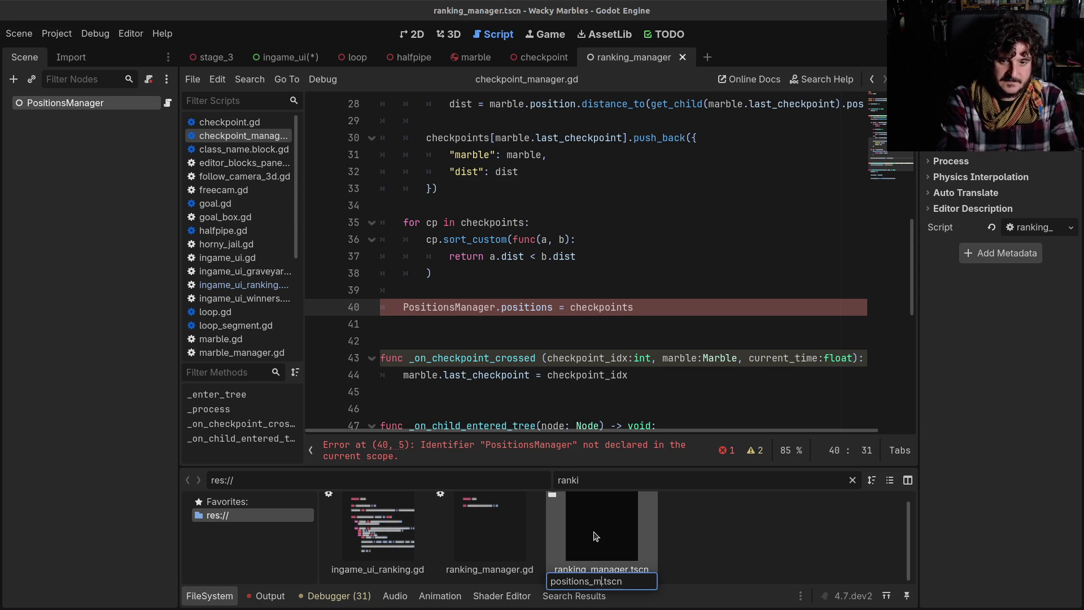
{"action": "key", "text": "shift+Home"}
{"action": "key", "text": "ctrl+c"}
{"action": "key", "text": "Return"}
{"action": "left_click", "coordinate": [526, 551]}
{"action": "key", "text": "F2"}
{"action": "key", "text": "ctrl+v"}
{"action": "key", "text": "Return"}
{"action": "double_click", "coordinate": [526, 551]}
{"action": "left_click", "coordinate": [71, 35]}
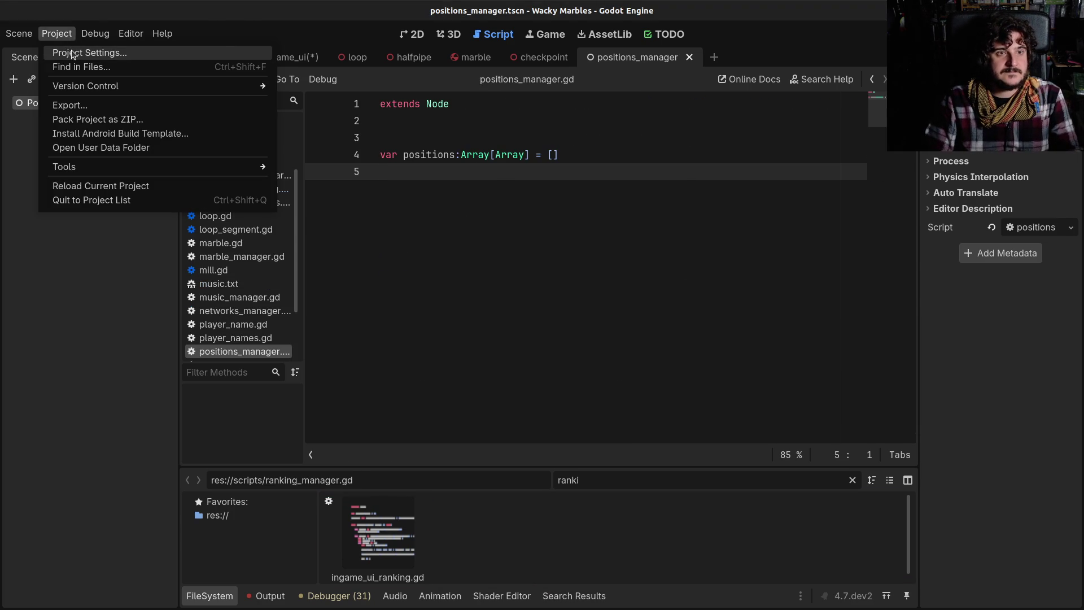
Step: Rename the RankingManager autoload to PositionsManager in Project Settings and close the window
{"action": "left_click", "coordinate": [73, 50]}
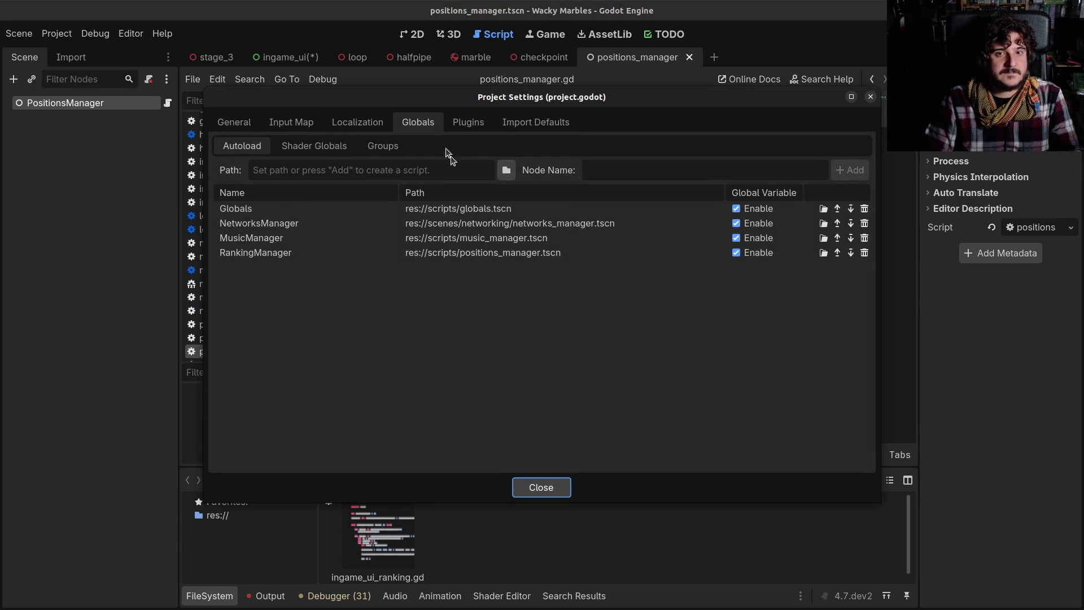
{"action": "double_click", "coordinate": [269, 252]}
{"action": "left_click", "coordinate": [243, 249]}
{"action": "left_click", "coordinate": [252, 251]}
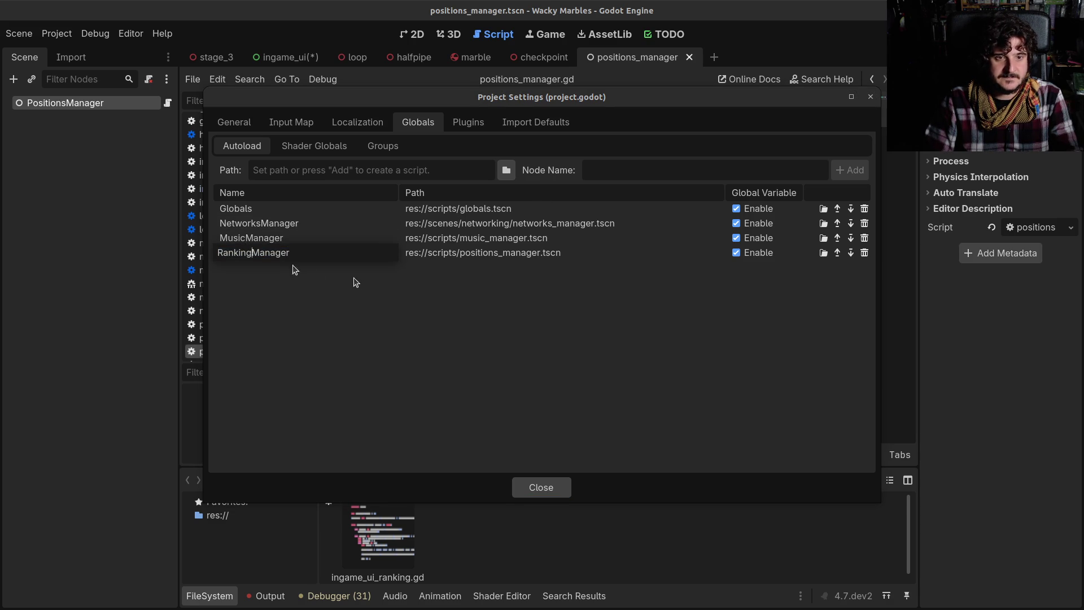
{"action": "key", "text": "shift+Home"}
{"action": "type", "text": "Positions"}
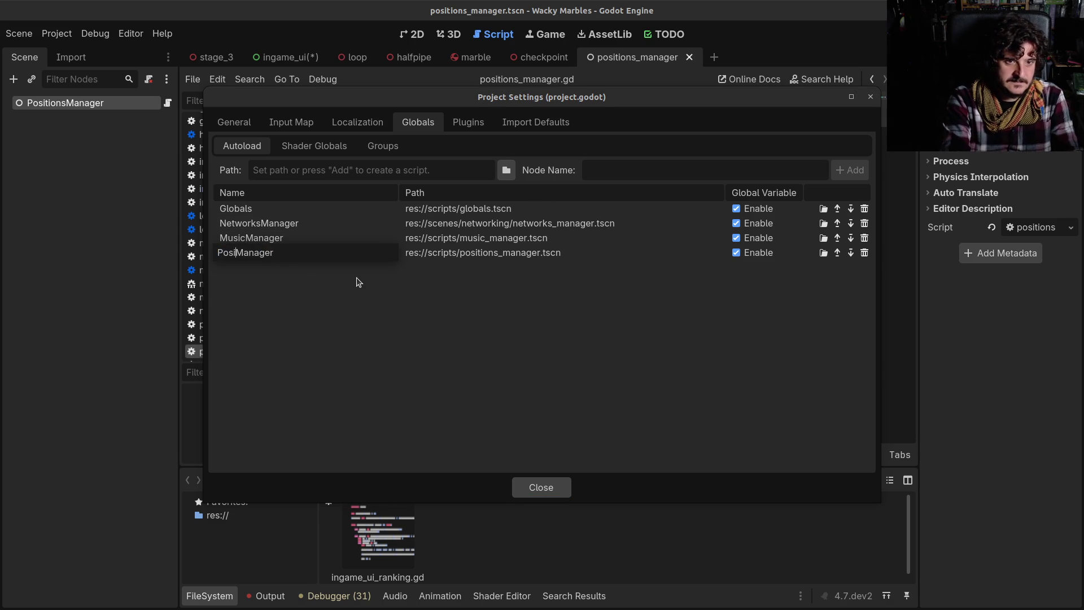
{"action": "key", "text": "Return"}
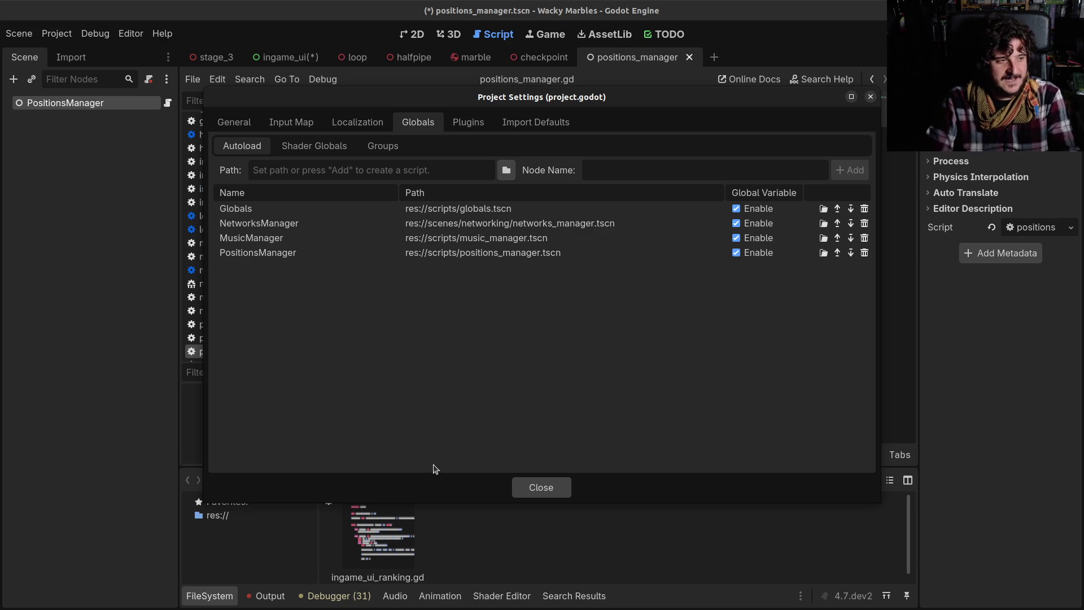
{"action": "left_click", "coordinate": [540, 487]}
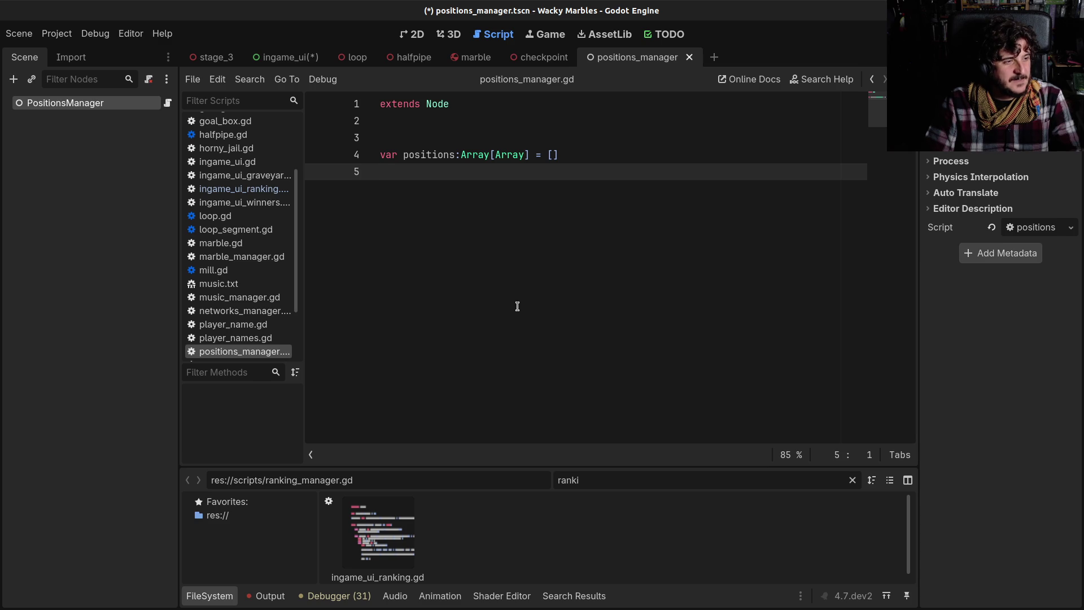
Step: Save the changes and recheck line 40 of checkpoint_manager.gd for the error
{"action": "key", "text": "ctrl+s"}
{"action": "left_click", "coordinate": [438, 154]}
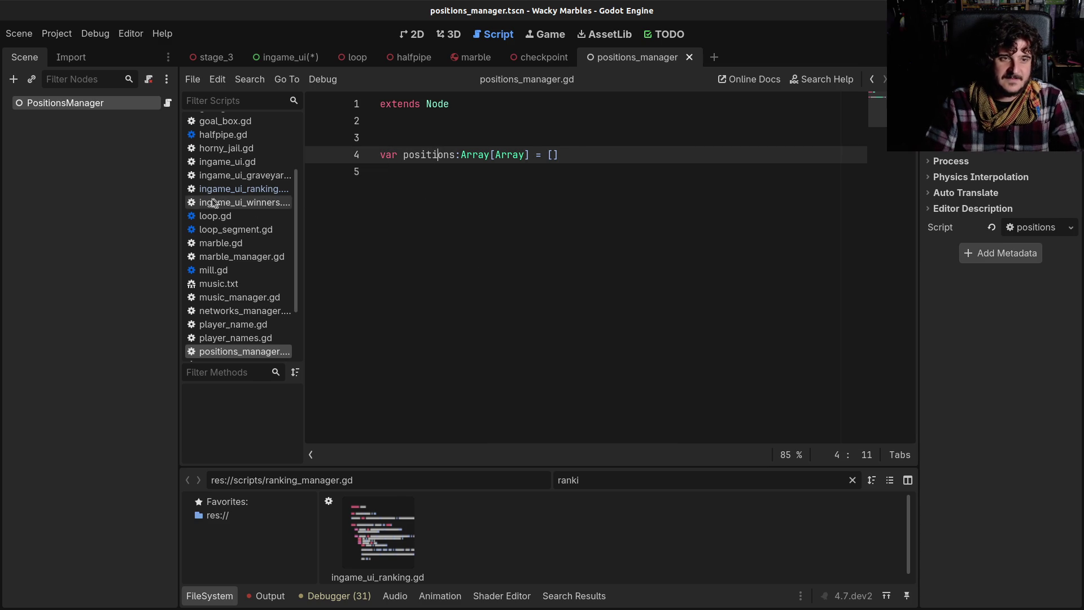
{"action": "left_click", "coordinate": [869, 82]}
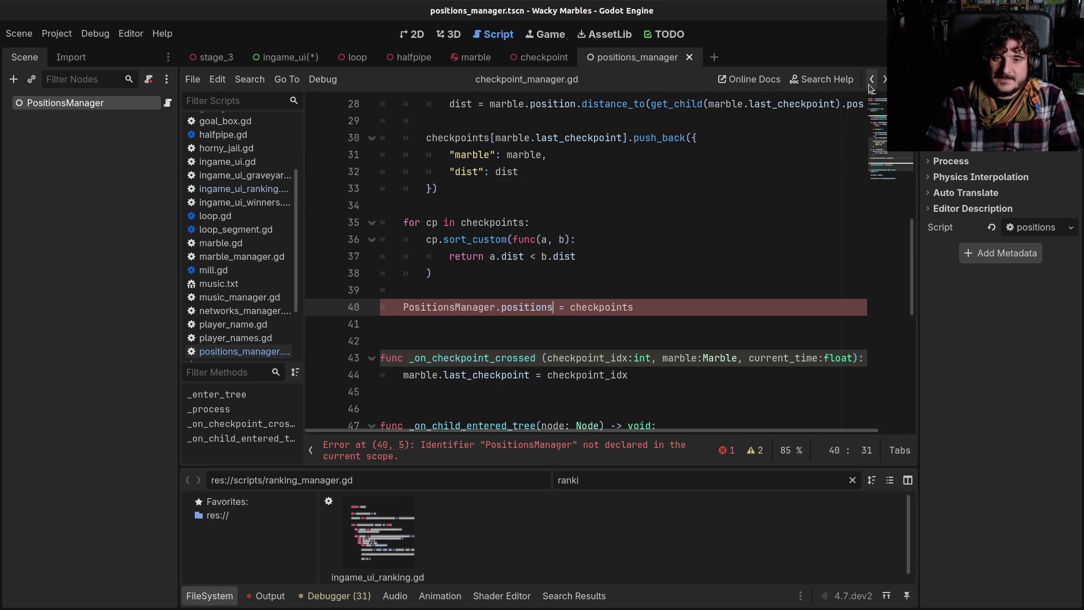
{"action": "left_click", "coordinate": [621, 310]}
{"action": "scroll", "coordinate": [620, 314], "scroll_direction": "down", "scroll_amount": 2}
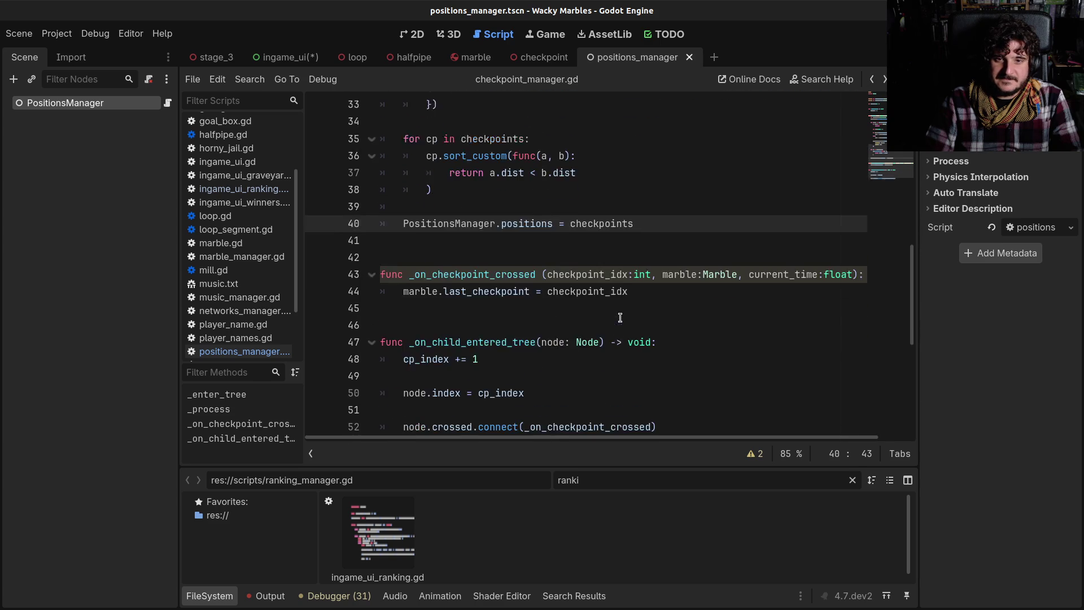
{"action": "scroll", "coordinate": [620, 318], "scroll_direction": "up", "scroll_amount": 4}
Step: Step back through the script navigation history until ingame_ui_ranking.gd is open
{"action": "left_click", "coordinate": [870, 81]}
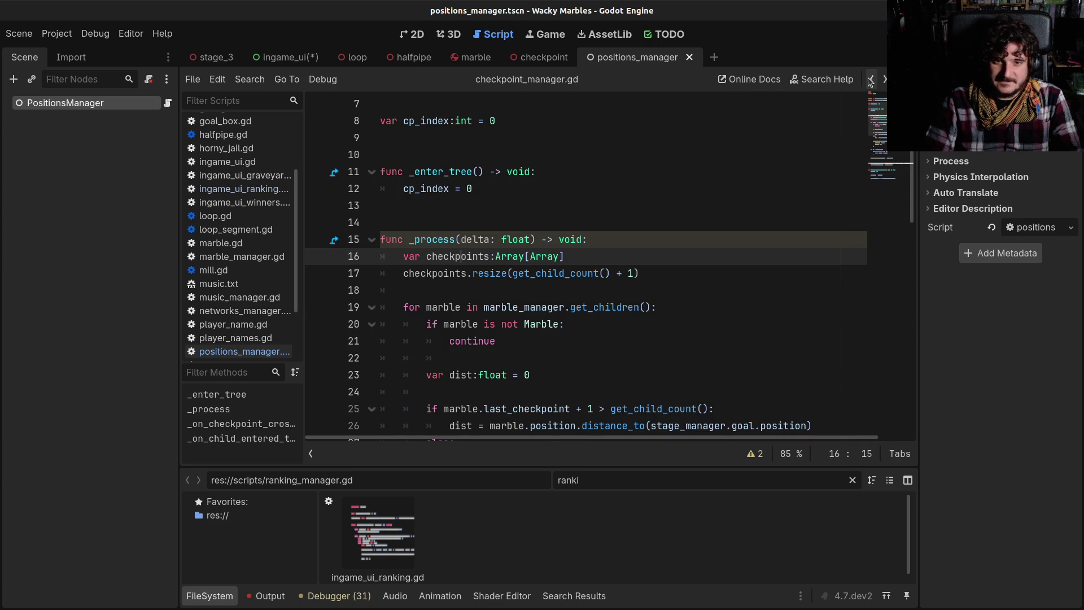
{"action": "scroll", "coordinate": [568, 263], "scroll_direction": "down", "scroll_amount": 8}
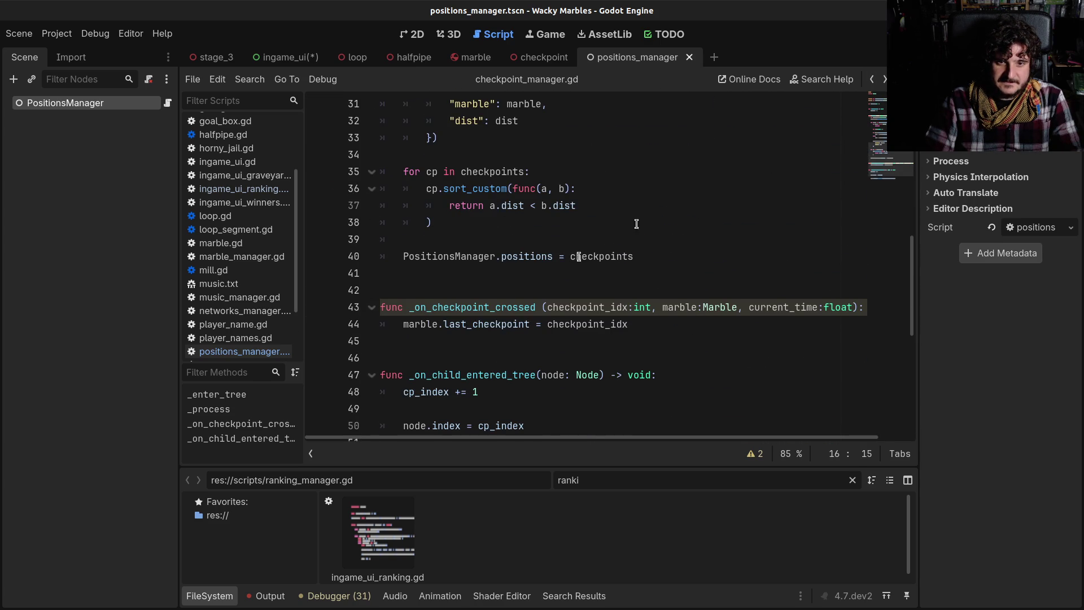
{"action": "left_click", "coordinate": [872, 80]}
{"action": "left_click", "coordinate": [871, 80]}
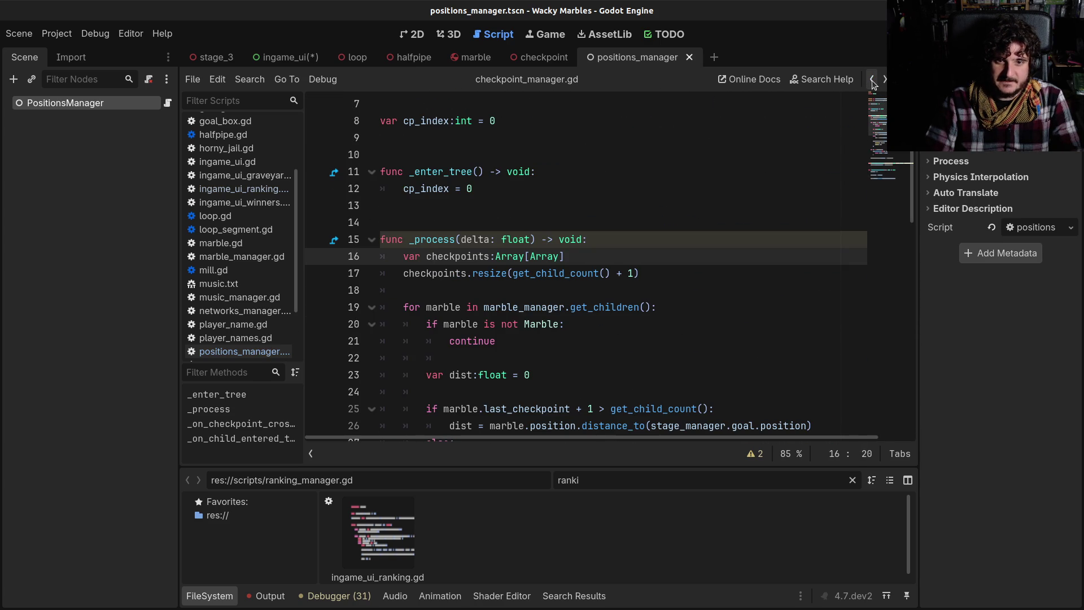
{"action": "left_click", "coordinate": [872, 81]}
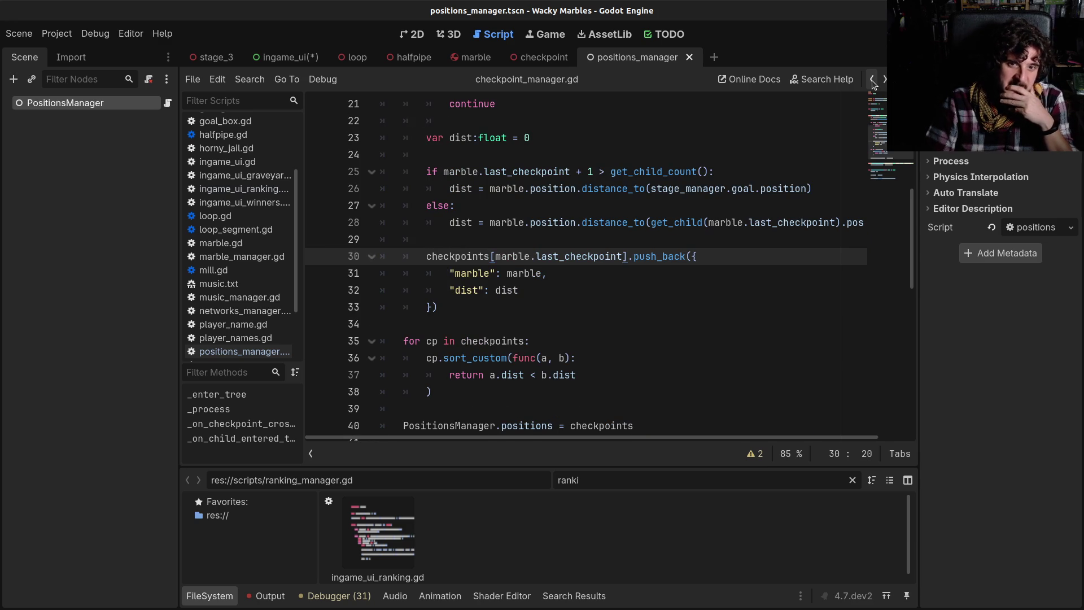
{"action": "left_click", "coordinate": [872, 80]}
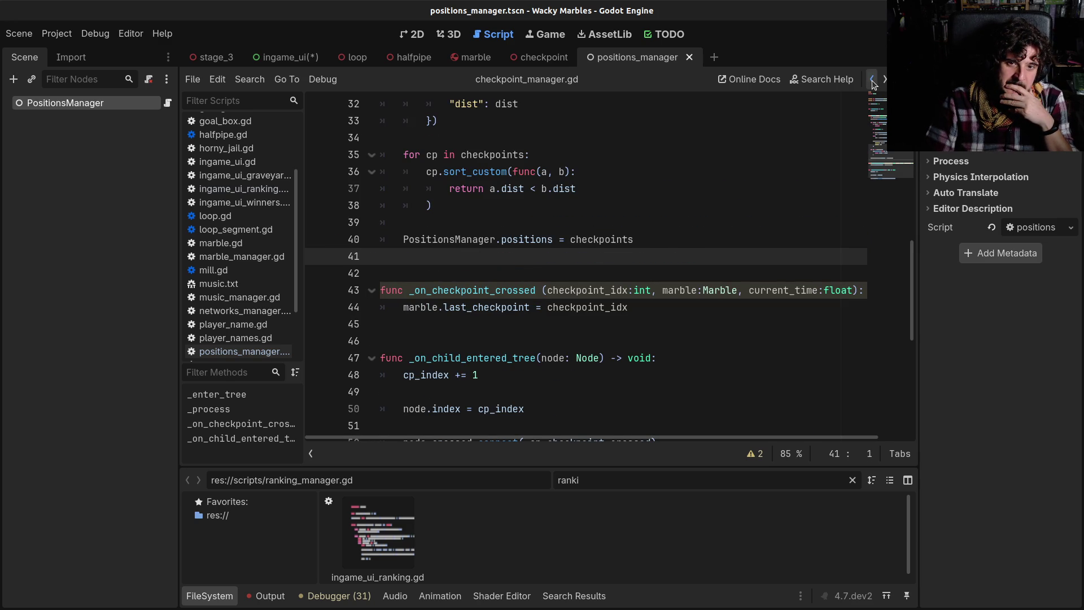
{"action": "left_click", "coordinate": [872, 80]}
{"action": "left_click", "coordinate": [634, 273]}
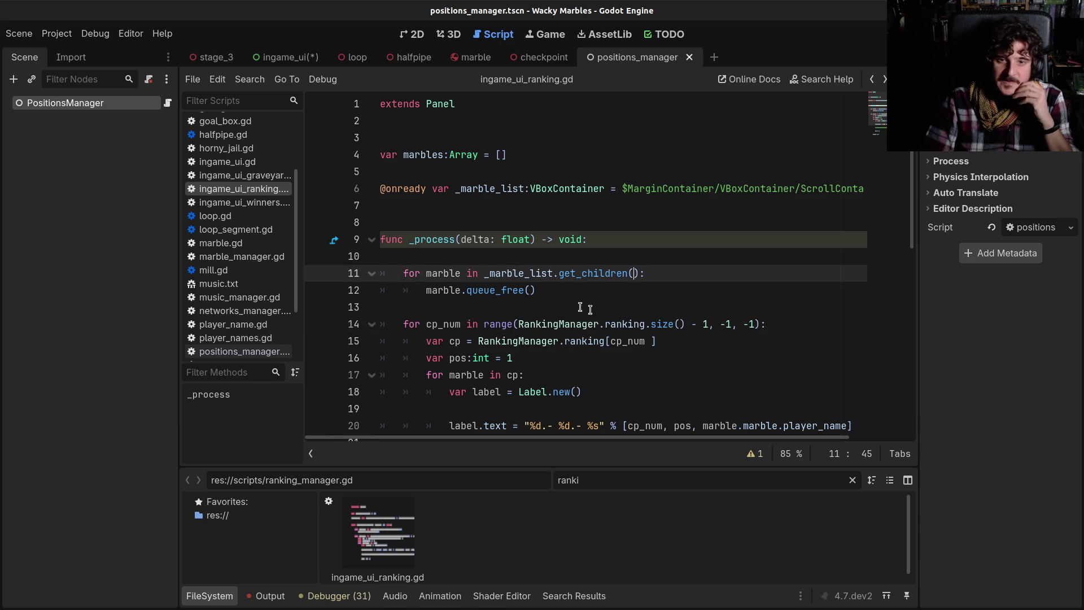
Step: On line 14 of ingame_ui_ranking.gd, change RankingManager to PositionsManager and select 'ranking'
{"action": "scroll", "coordinate": [563, 280], "scroll_direction": "down", "scroll_amount": 1}
{"action": "left_click", "coordinate": [559, 273]}
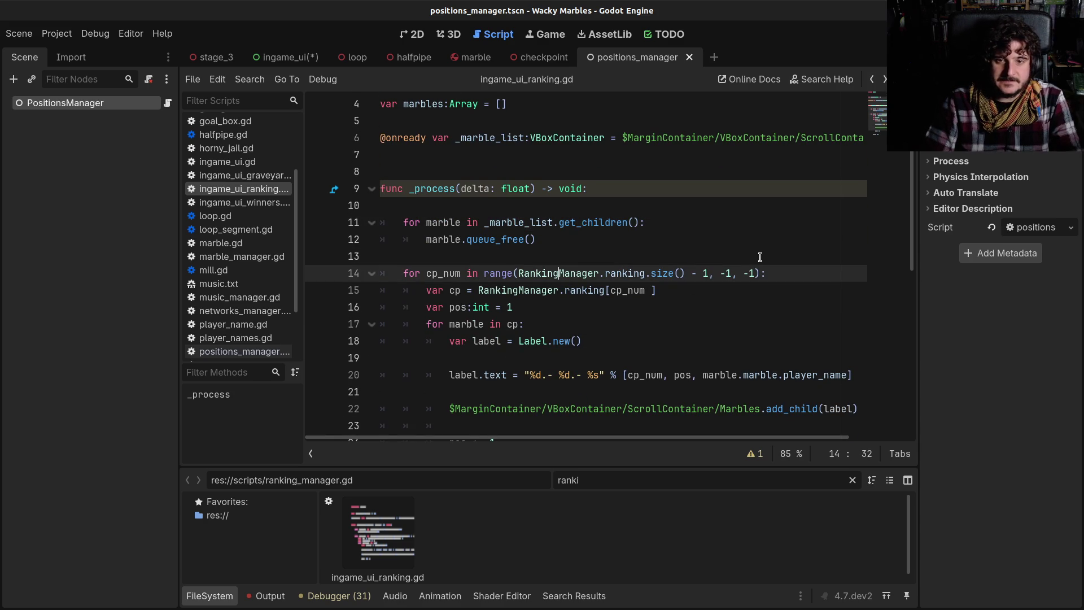
{"action": "key", "text": "shift+Left"}
{"action": "key", "text": "shift+Left"}
{"action": "key", "text": "shift+Left"}
{"action": "key", "text": "shift+Left"}
{"action": "key", "text": "shift+Left"}
{"action": "key", "text": "shift+Left"}
{"action": "type", "text": "Positions"}
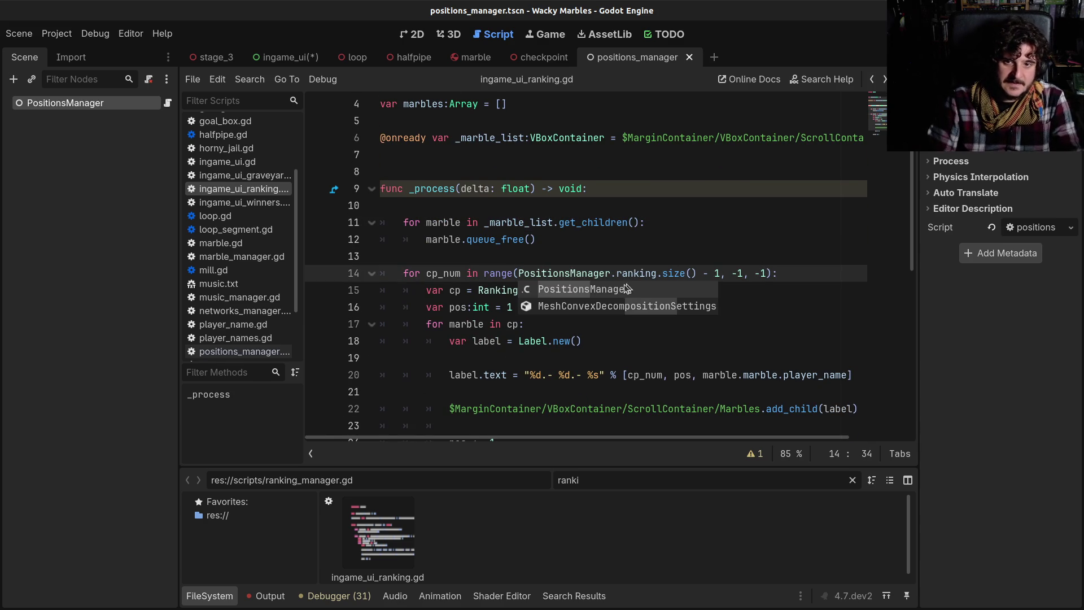
{"action": "double_click", "coordinate": [628, 275]}
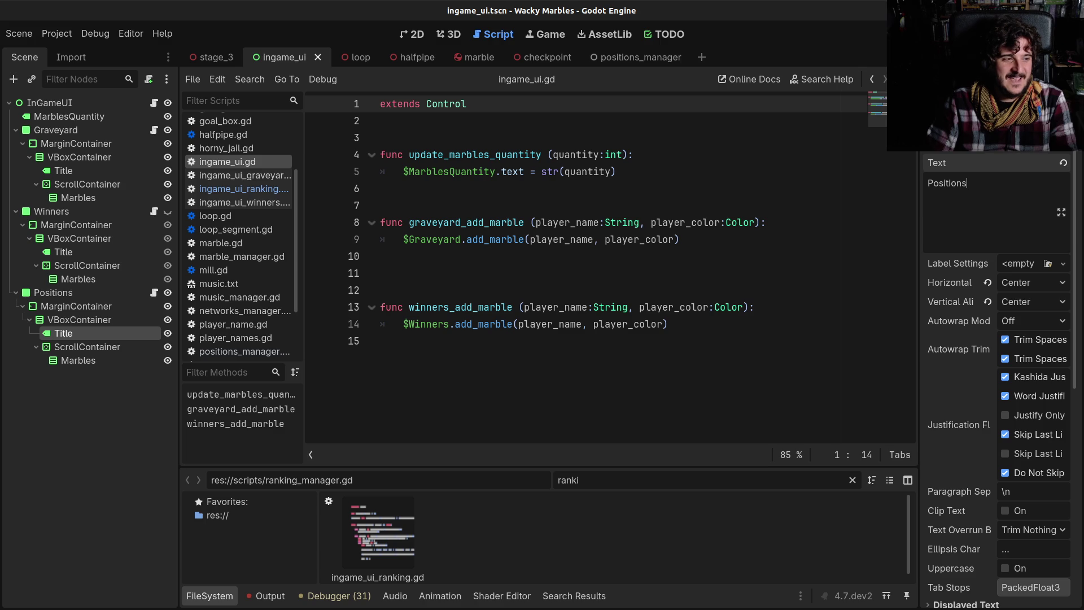
Step: Delete the empty line 10 in the script, then bring forward and reposition the YouTube Shorts window
{"action": "left_click", "coordinate": [507, 227]}
{"action": "left_click", "coordinate": [502, 262]}
{"action": "key", "text": "BackSpace"}
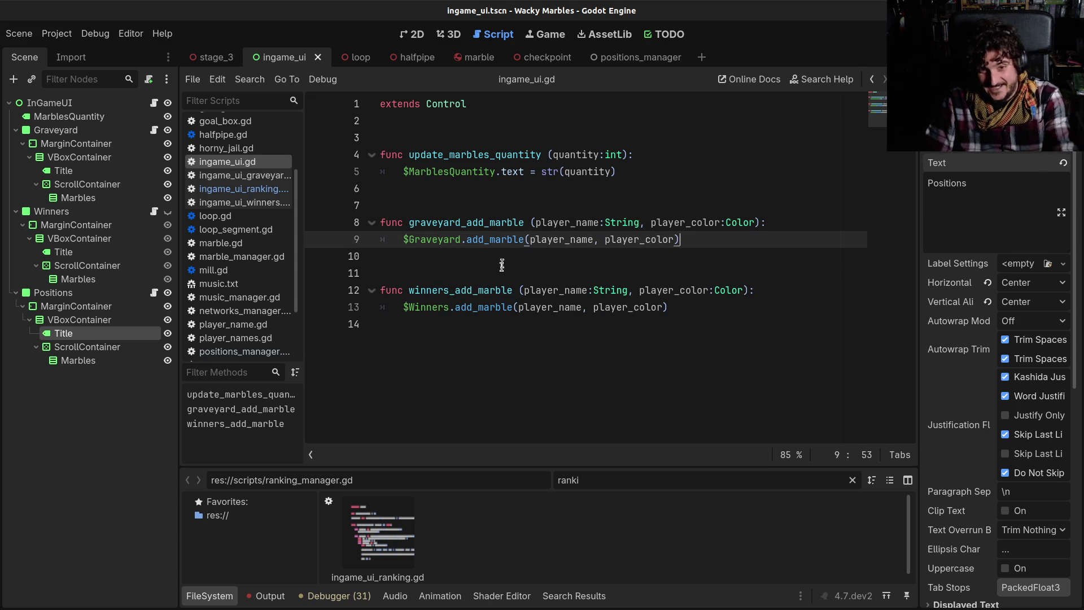
{"action": "left_click", "coordinate": [489, 185]}
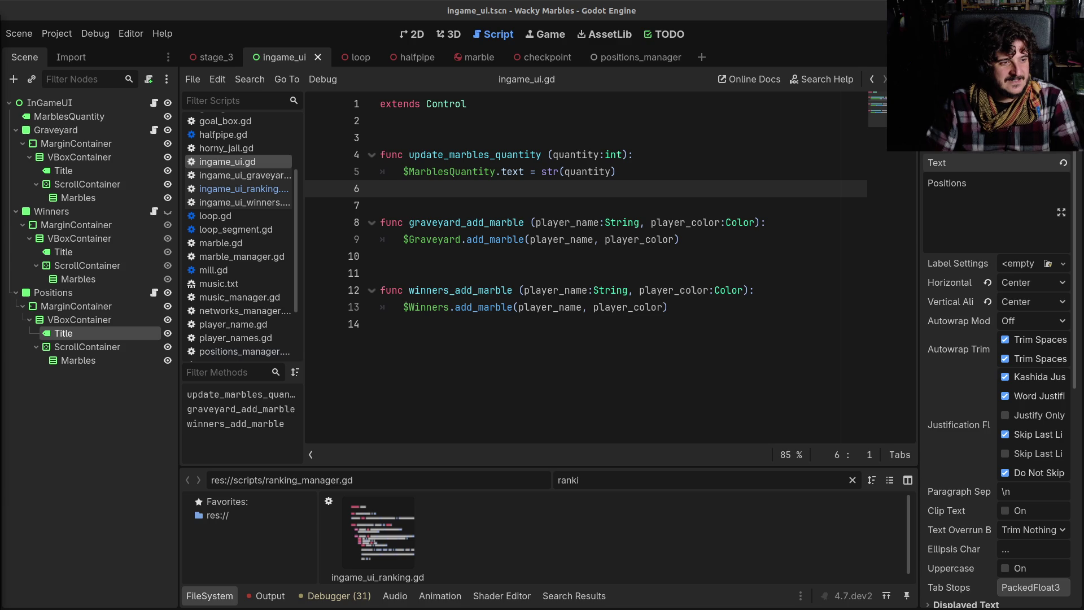
{"action": "key", "text": "alt+Tab"}
{"action": "mouse_move", "coordinate": [443, 89]}
{"action": "left_mouse_down"}
{"action": "mouse_move", "coordinate": [435, 42]}
{"action": "mouse_move", "coordinate": [418, 27]}
{"action": "left_mouse_up"}
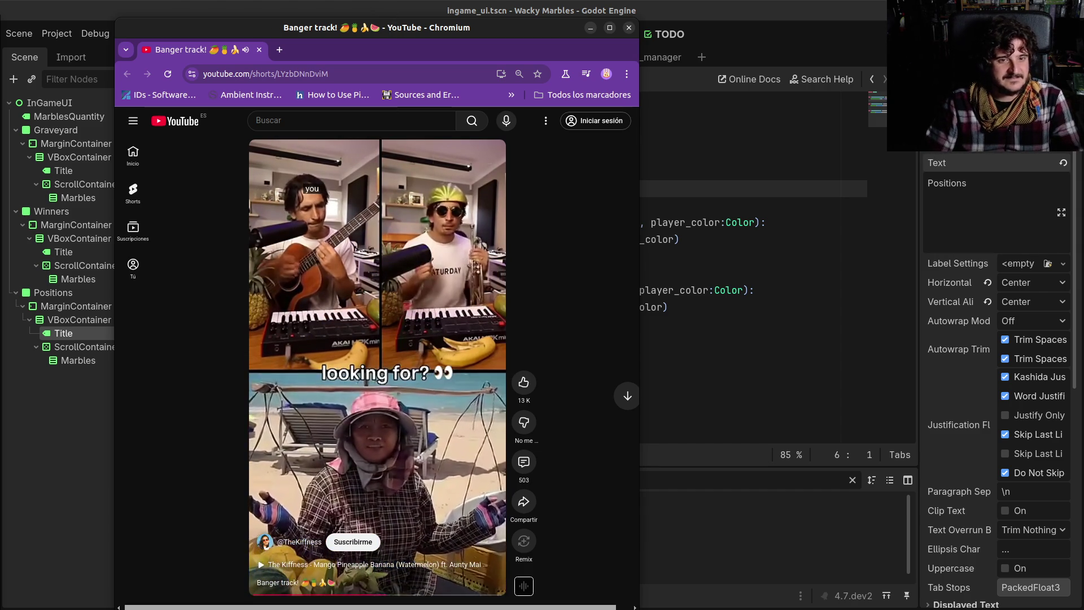
Step: Pause and resume the Short, switch to Godot, then bring the Kiffness music video forward
{"action": "left_click", "coordinate": [339, 406]}
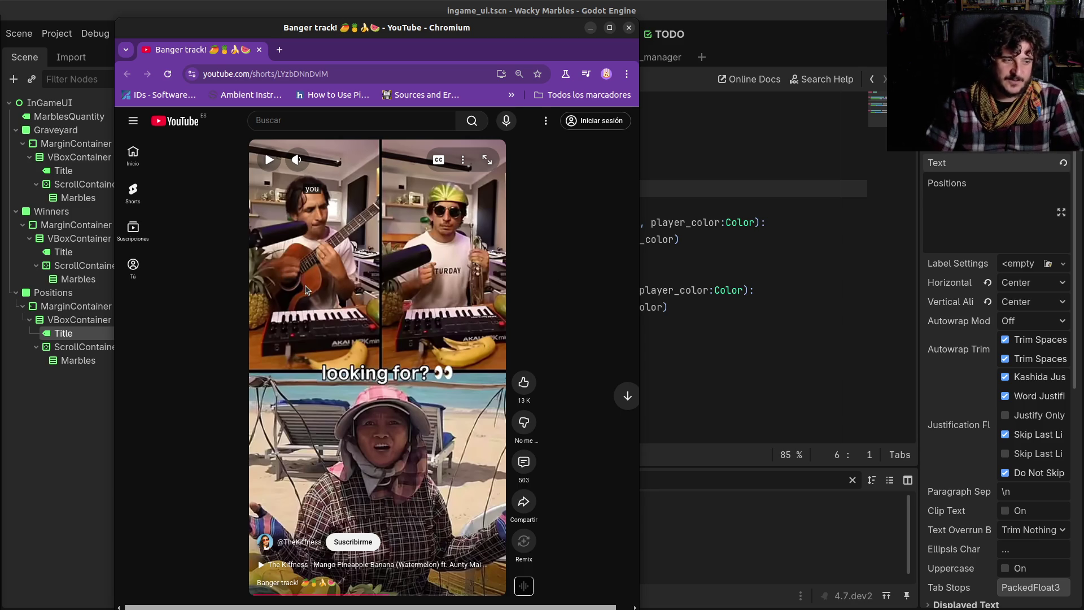
{"action": "left_click", "coordinate": [324, 305]}
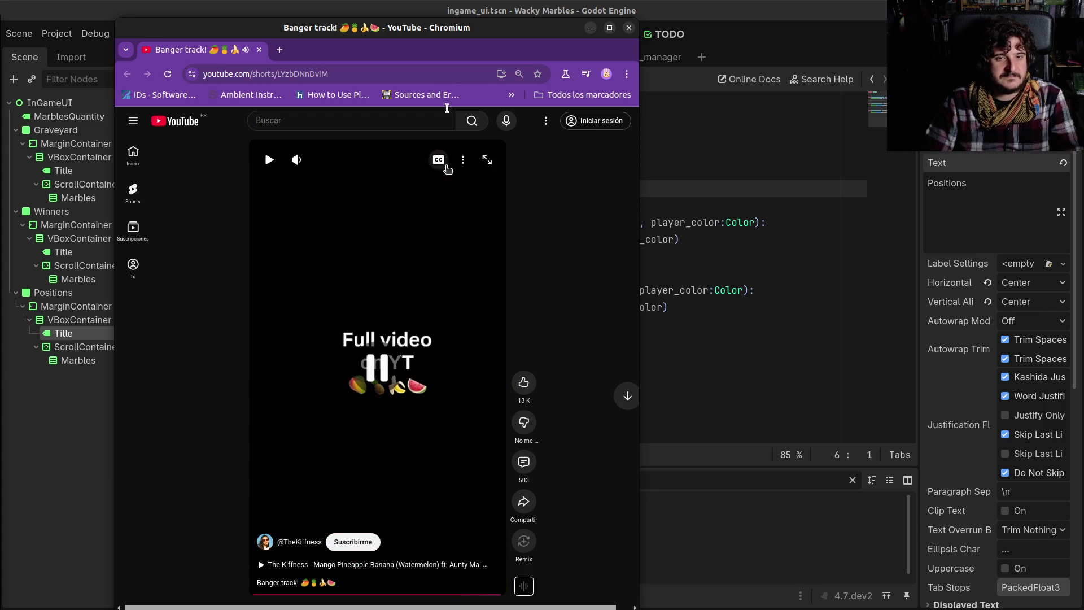
{"action": "key", "text": "alt+Tab"}
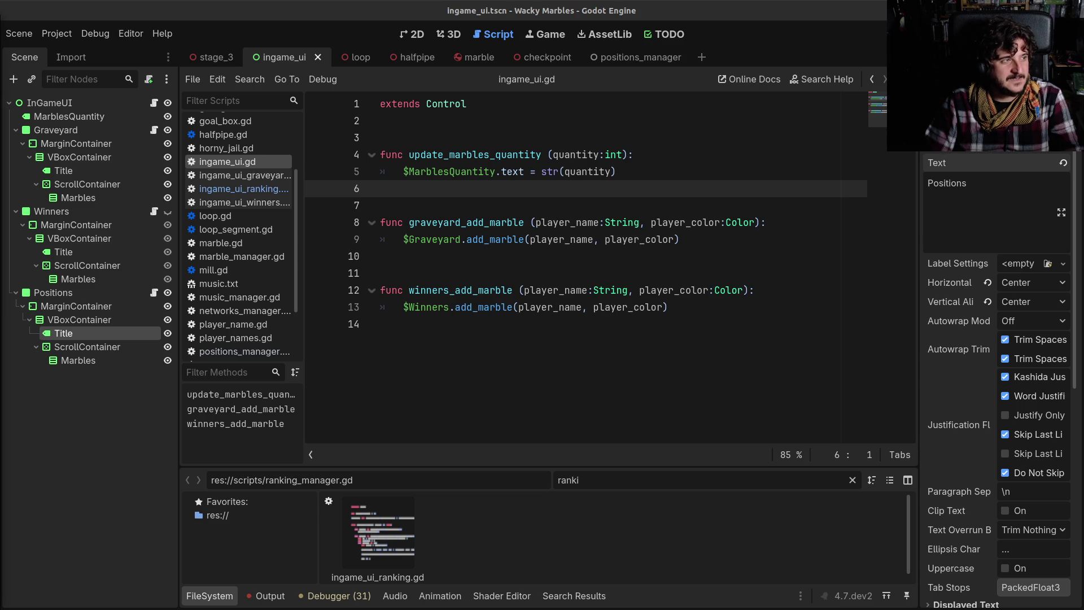
{"action": "key", "text": "alt+Tab"}
Step: Shrink the Kiffness remix window into the lower-right corner and set it to Siempre encima (always on top)
{"action": "mouse_move", "coordinate": [593, 81]}
{"action": "left_mouse_down"}
{"action": "mouse_move", "coordinate": [649, 132]}
{"action": "mouse_move", "coordinate": [662, 114]}
{"action": "left_mouse_up"}
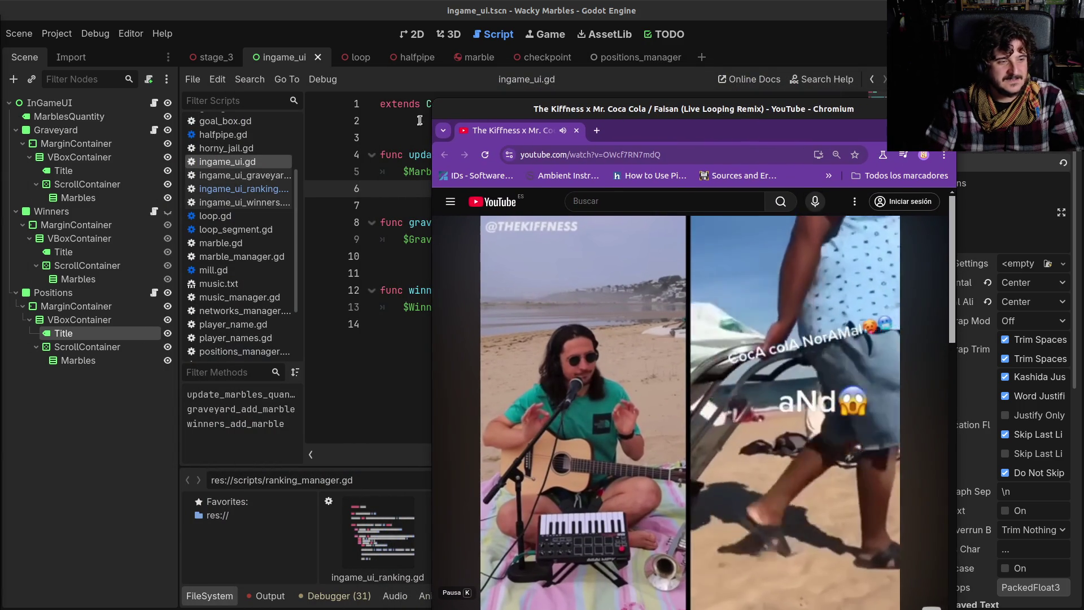
{"action": "mouse_move", "coordinate": [436, 99]}
{"action": "left_mouse_down"}
{"action": "mouse_move", "coordinate": [482, 181]}
{"action": "mouse_move", "coordinate": [602, 287]}
{"action": "mouse_move", "coordinate": [577, 329]}
{"action": "mouse_move", "coordinate": [678, 337]}
{"action": "mouse_move", "coordinate": [645, 305]}
{"action": "mouse_move", "coordinate": [662, 306]}
{"action": "left_mouse_up"}
{"action": "mouse_move", "coordinate": [746, 319]}
{"action": "left_mouse_down"}
{"action": "mouse_move", "coordinate": [773, 312]}
{"action": "mouse_move", "coordinate": [820, 209]}
{"action": "mouse_move", "coordinate": [844, 224]}
{"action": "mouse_move", "coordinate": [847, 335]}
{"action": "mouse_move", "coordinate": [842, 236]}
{"action": "left_mouse_up"}
{"action": "right_click", "coordinate": [841, 235]}
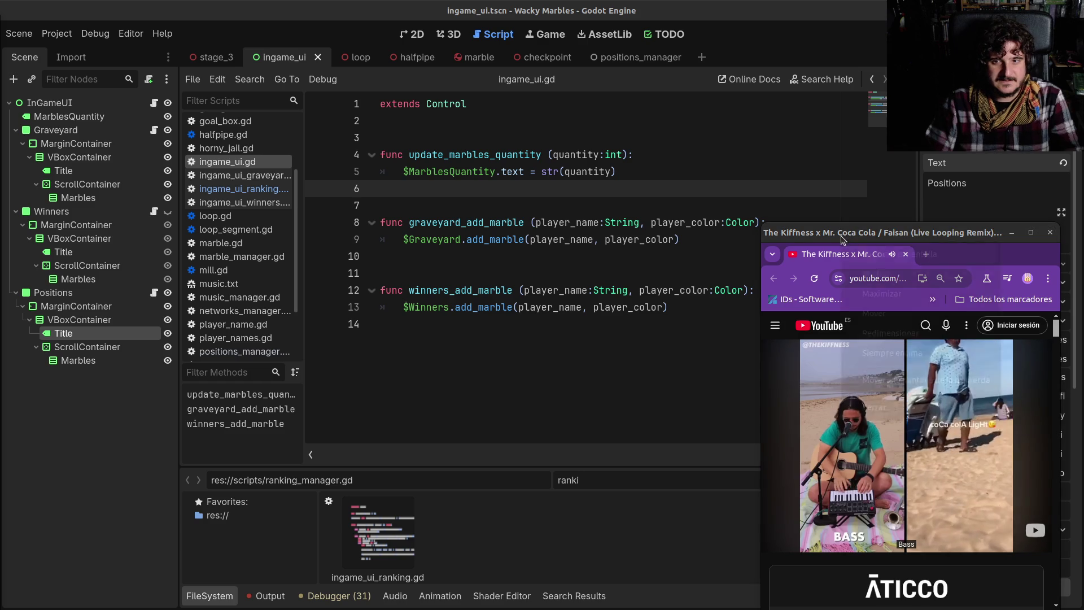
{"action": "left_click", "coordinate": [875, 351]}
{"action": "left_click", "coordinate": [449, 328]}
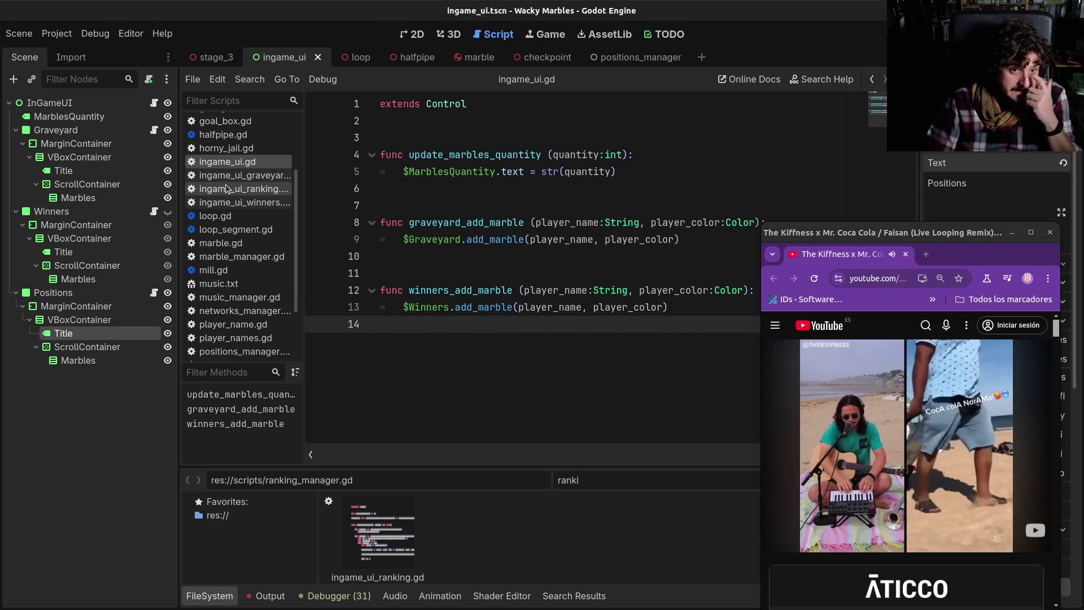
Step: Open ingame_ui_ranking.gd and place the caret in its add_child label loop
{"action": "left_click", "coordinate": [243, 189]}
{"action": "left_click", "coordinate": [497, 239]}
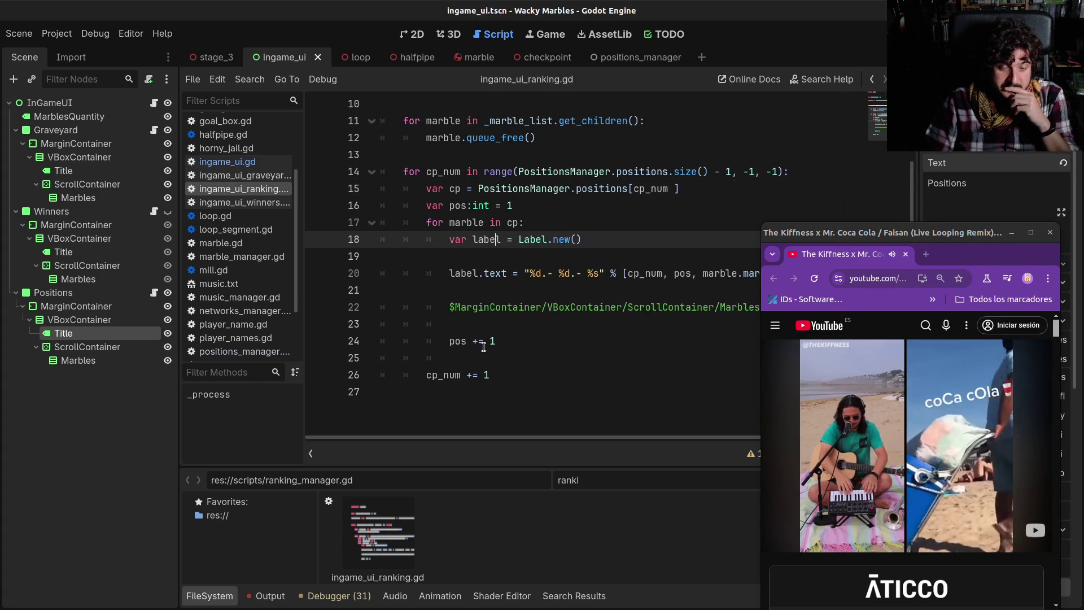
{"action": "left_click", "coordinate": [484, 341]}
{"action": "left_click", "coordinate": [439, 290]}
{"action": "left_click", "coordinate": [549, 307]}
{"action": "mouse_move", "coordinate": [794, 244]}
{"action": "left_mouse_down"}
{"action": "mouse_move", "coordinate": [813, 346]}
{"action": "mouse_move", "coordinate": [804, 489]}
{"action": "mouse_move", "coordinate": [822, 198]}
{"action": "mouse_move", "coordinate": [818, 244]}
{"action": "mouse_move", "coordinate": [806, 243]}
{"action": "left_mouse_up"}
{"action": "left_click", "coordinate": [659, 308]}
Step: Scroll through the _process code and select the _marble_list variable name
{"action": "scroll", "coordinate": [595, 321], "scroll_direction": "up", "scroll_amount": 2}
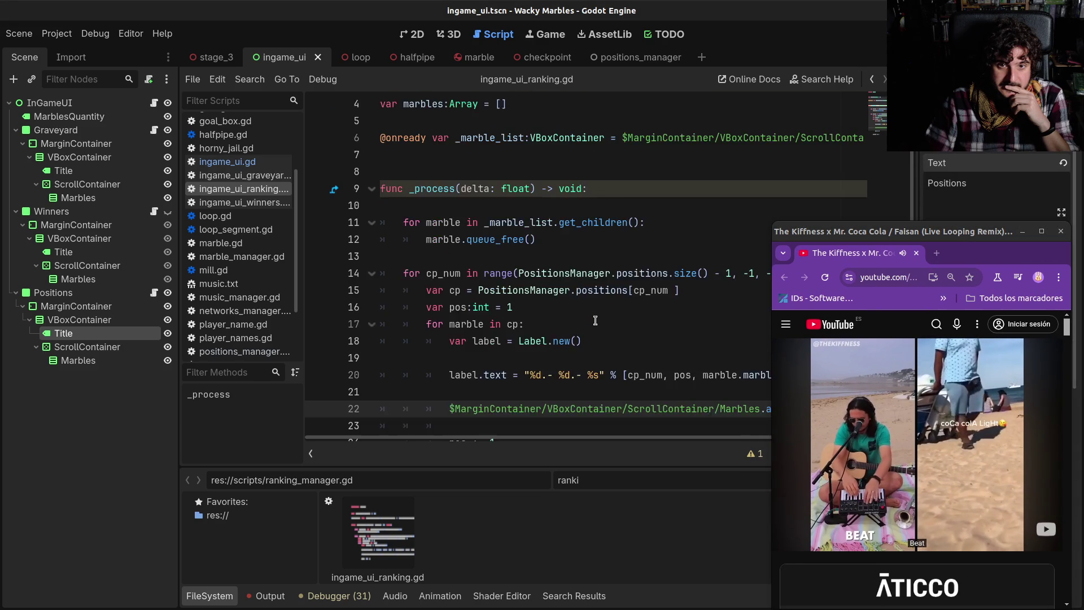
{"action": "scroll", "coordinate": [596, 320], "scroll_direction": "up", "scroll_amount": 1}
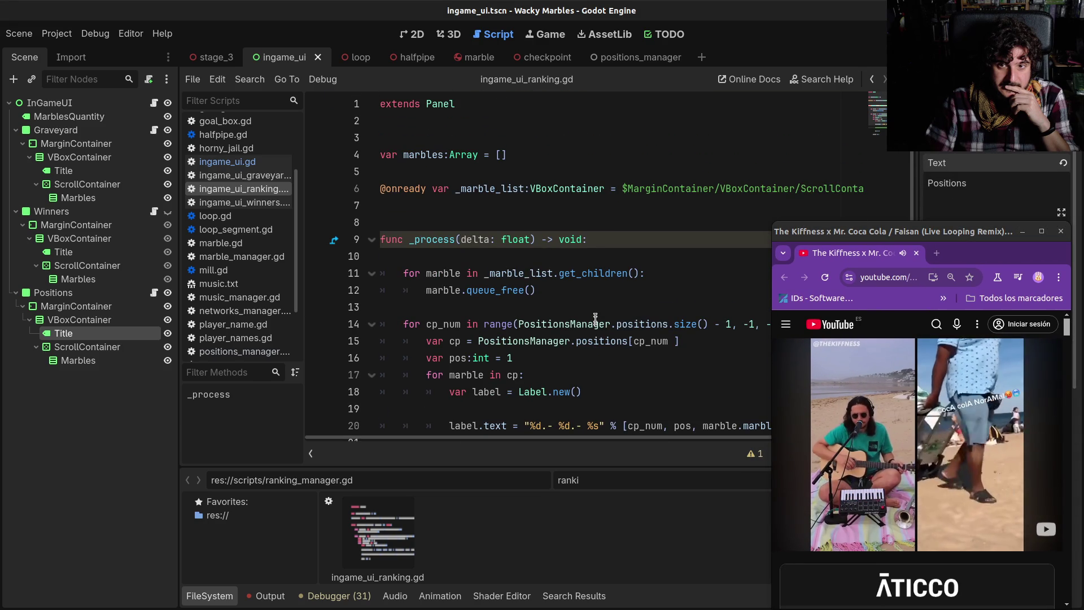
{"action": "scroll", "coordinate": [595, 314], "scroll_direction": "down", "scroll_amount": 6}
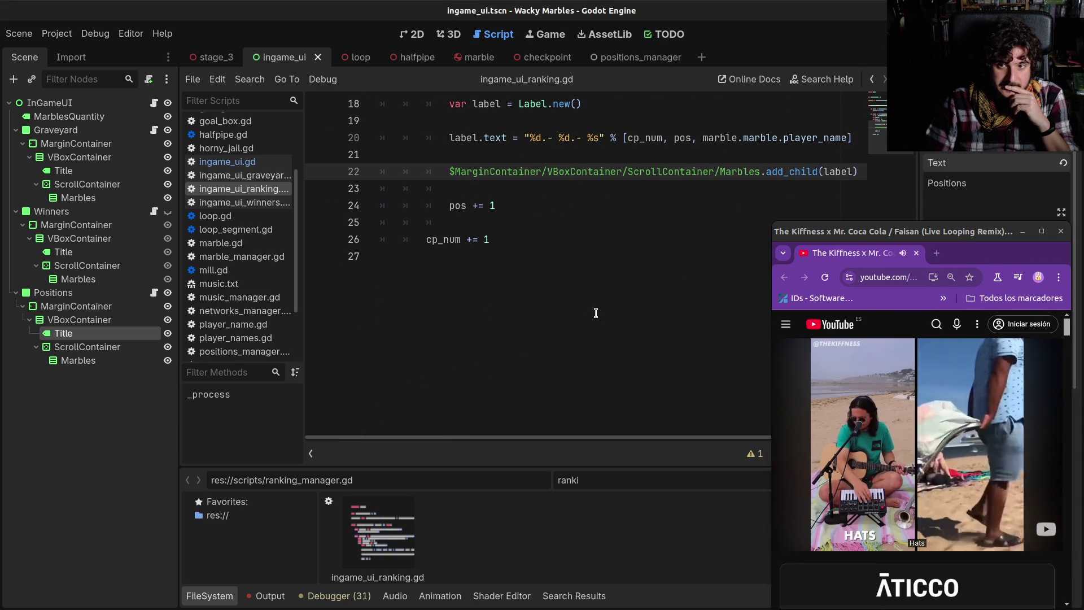
{"action": "scroll", "coordinate": [595, 314], "scroll_direction": "up", "scroll_amount": 6}
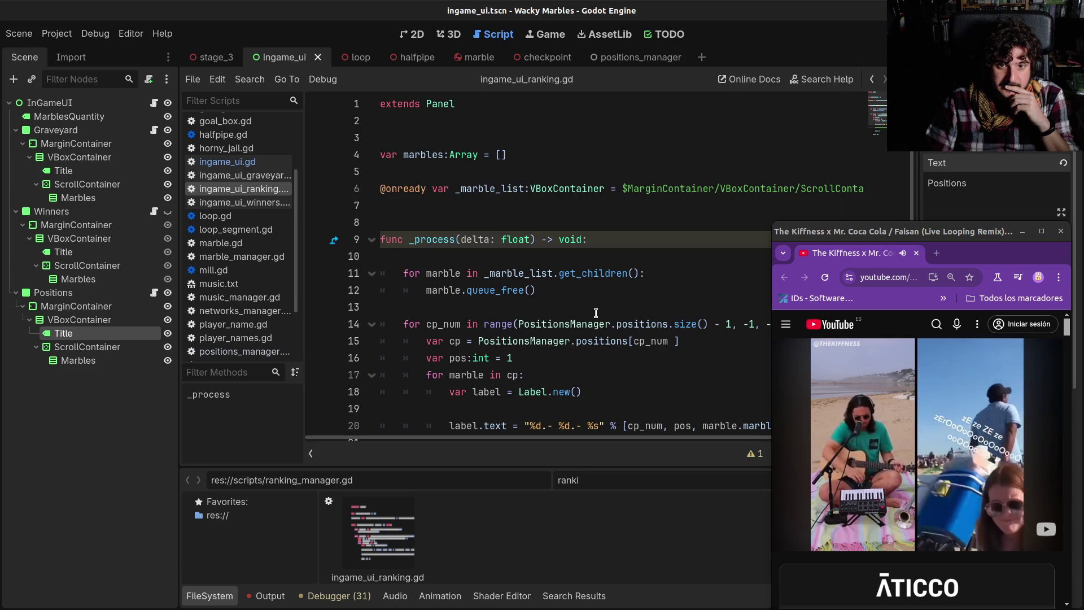
{"action": "double_click", "coordinate": [498, 190]}
{"action": "key", "text": "ctrl+c"}
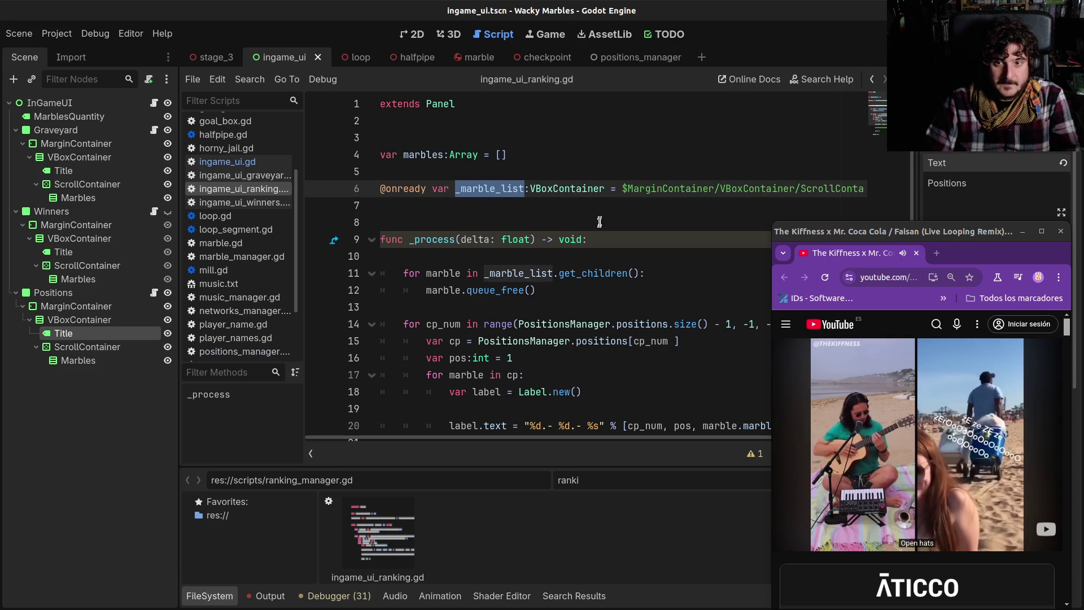
{"action": "scroll", "coordinate": [596, 230], "scroll_direction": "down", "scroll_amount": 6}
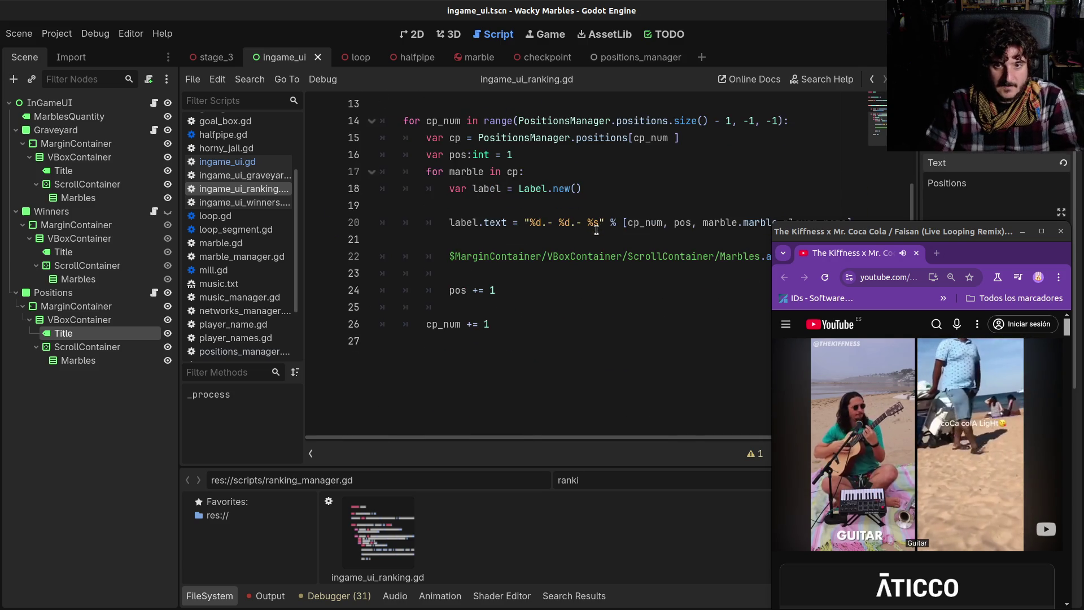
{"action": "scroll", "coordinate": [592, 232], "scroll_direction": "up", "scroll_amount": 5}
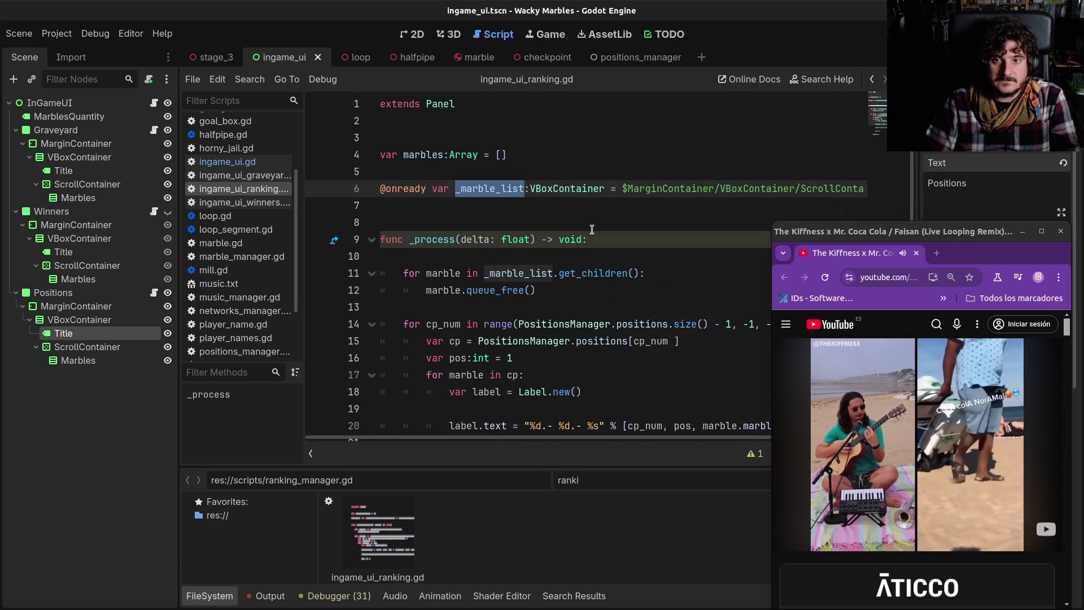
Step: Replace the long node path on line 22 with _marble_list
{"action": "left_click_drag", "start_coordinate": [748, 138], "coordinate": [869, 138]}
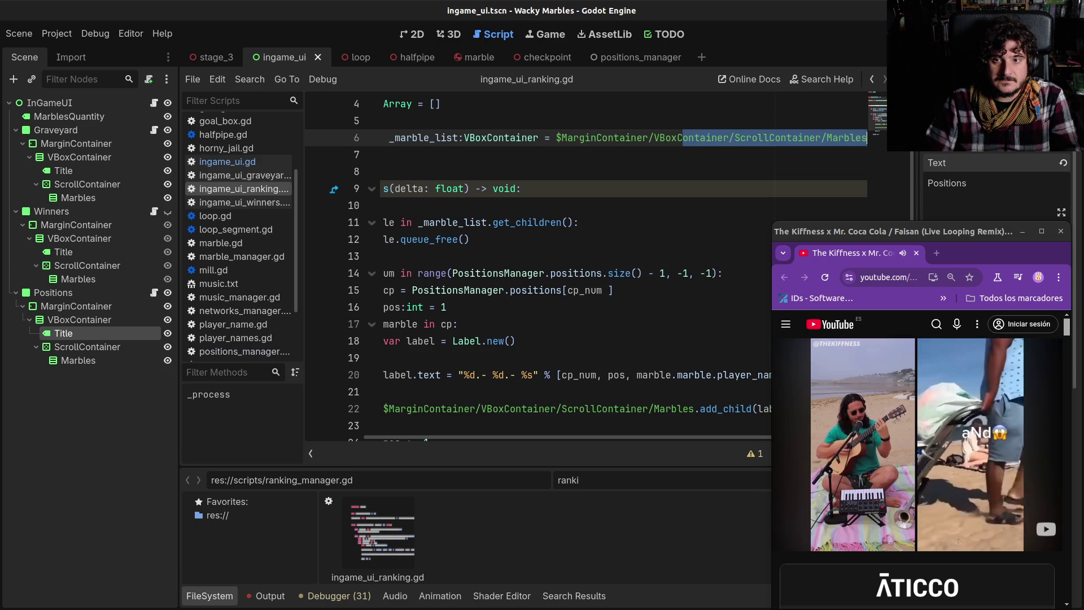
{"action": "left_click", "coordinate": [832, 132]}
{"action": "scroll", "coordinate": [605, 312], "scroll_direction": "down", "scroll_amount": 1}
{"action": "left_click_drag", "start_coordinate": [692, 358], "coordinate": [386, 355]}
{"action": "key", "text": "ctrl+v"}
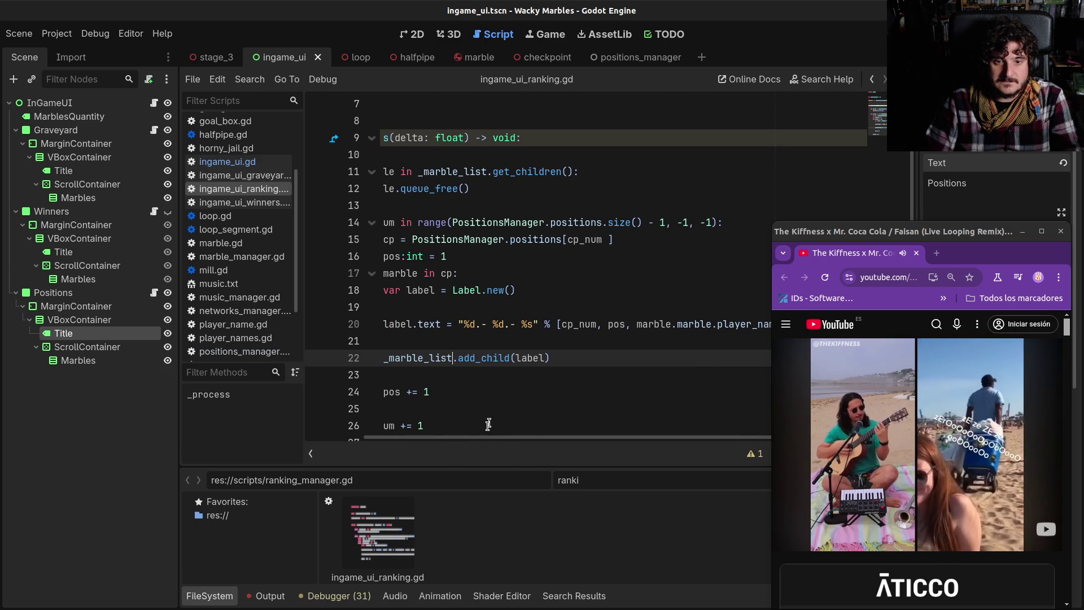
Step: Review the script, placing the caret on empty lines 19, 21 and 8
{"action": "left_click_drag", "start_coordinate": [485, 439], "coordinate": [426, 438]}
{"action": "left_click", "coordinate": [482, 306]}
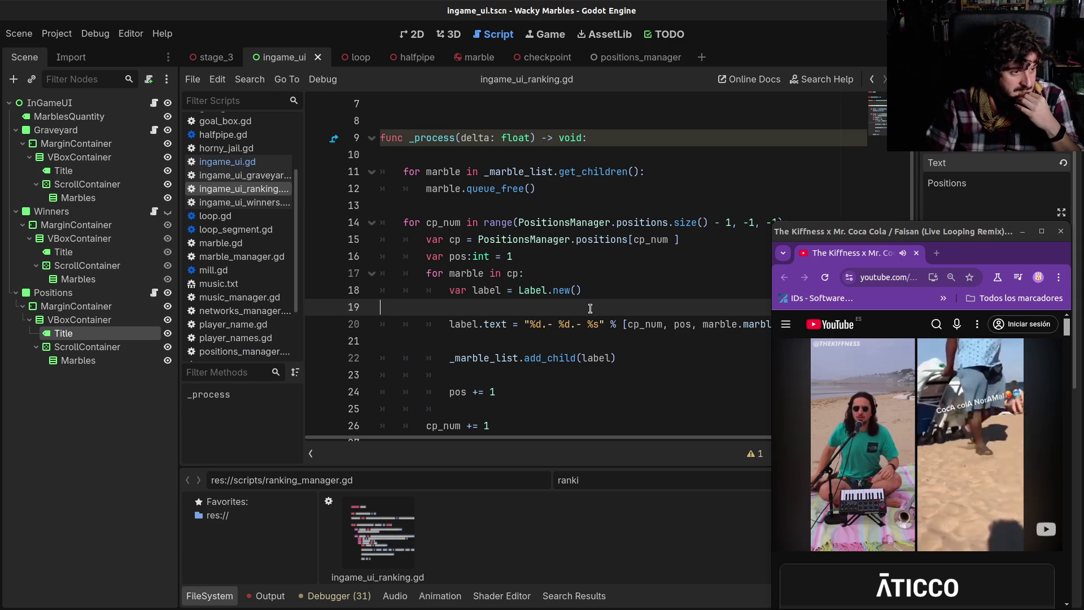
{"action": "scroll", "coordinate": [591, 309], "scroll_direction": "up", "scroll_amount": 2}
{"action": "scroll", "coordinate": [590, 324], "scroll_direction": "down", "scroll_amount": 3}
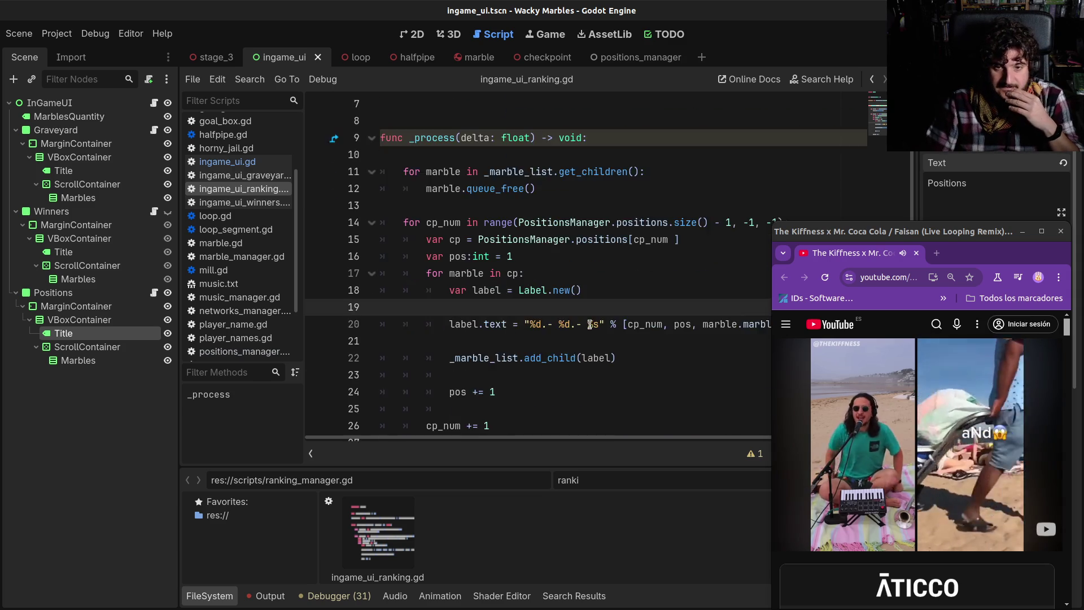
{"action": "scroll", "coordinate": [590, 324], "scroll_direction": "up", "scroll_amount": 1}
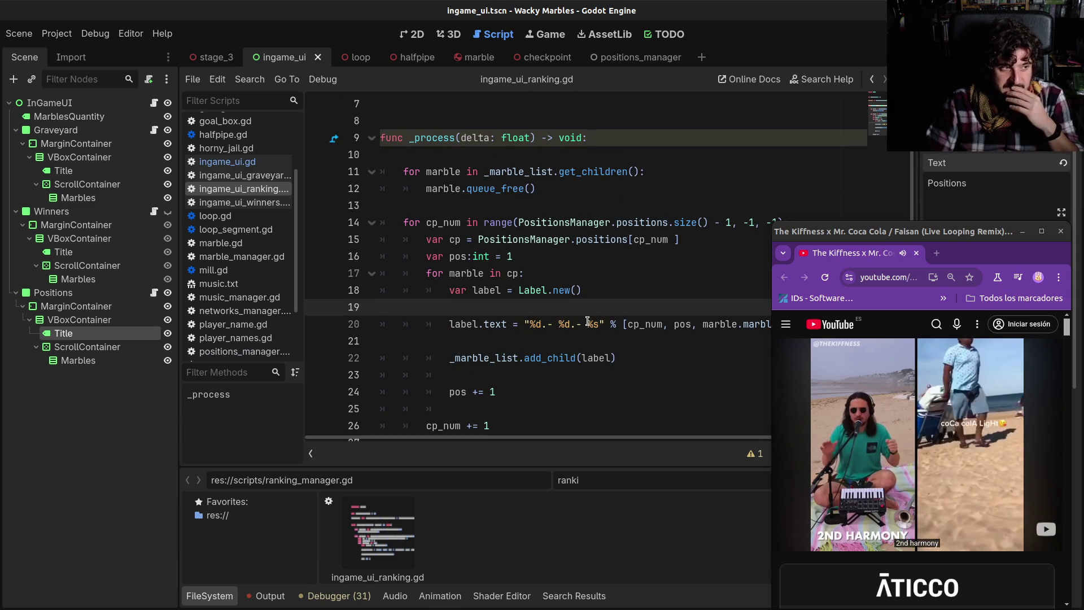
{"action": "left_click", "coordinate": [558, 337]}
{"action": "scroll", "coordinate": [546, 369], "scroll_direction": "up", "scroll_amount": 2}
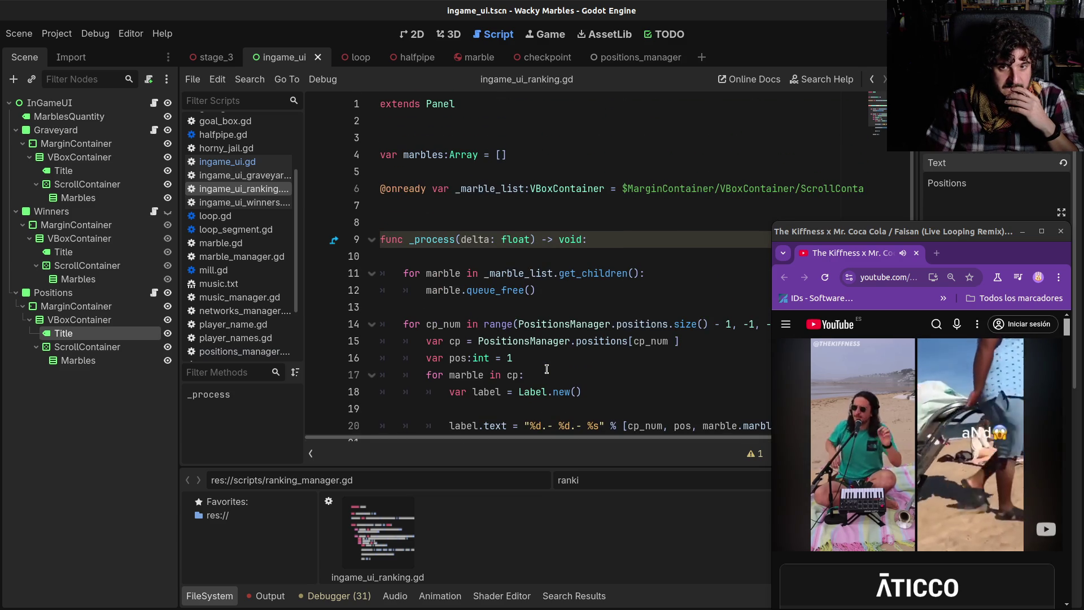
{"action": "left_click", "coordinate": [450, 219]}
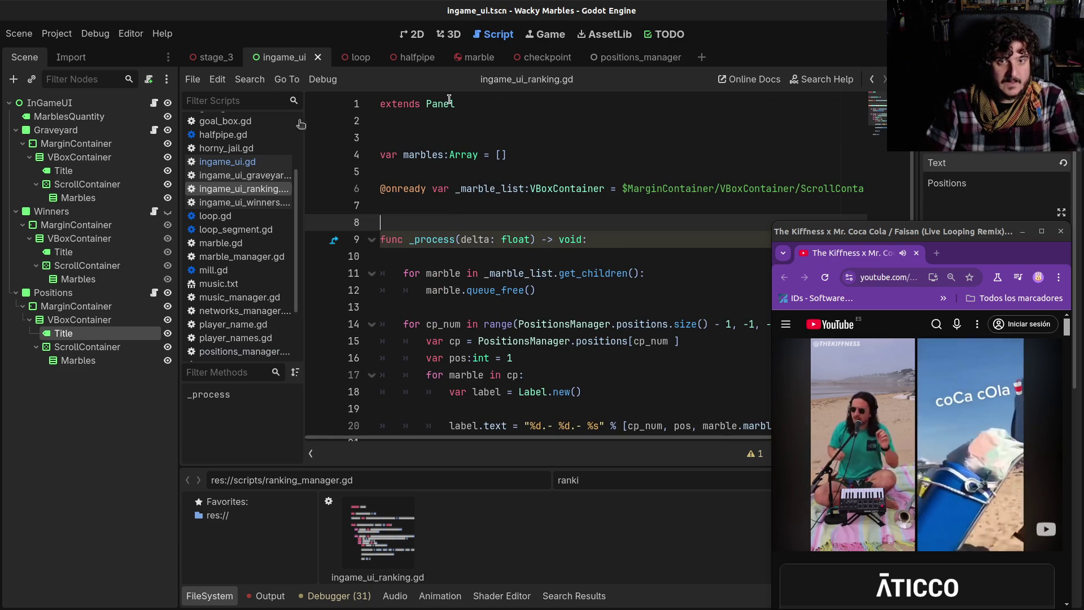
Step: Create a new scene with a Control root named LeaderBoard, saved as scenes/leader_board.tscn
{"action": "left_click", "coordinate": [702, 58]}
{"action": "left_click", "coordinate": [63, 165]}
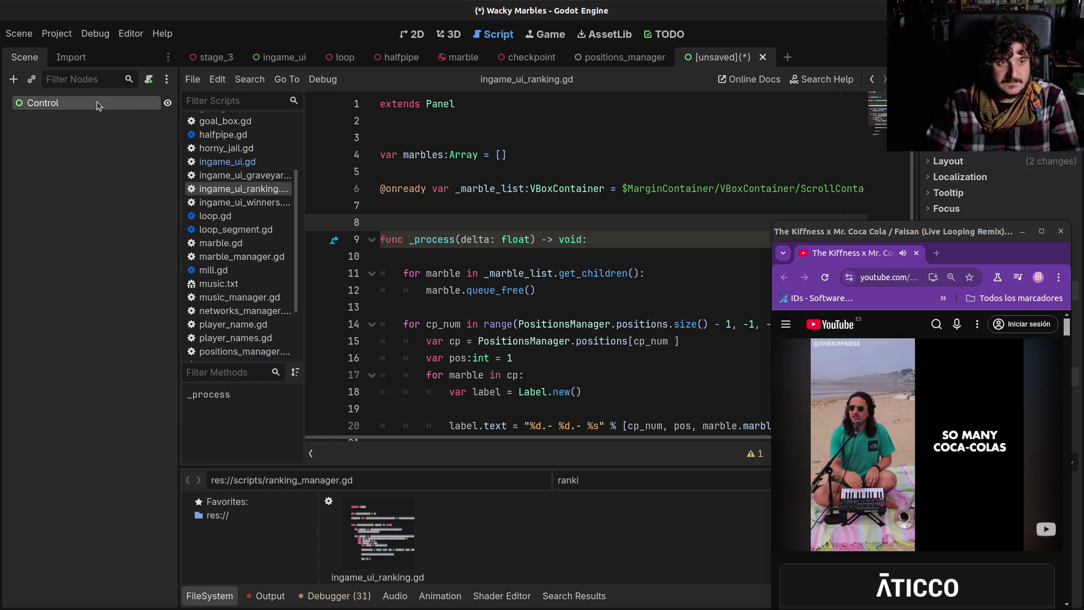
{"action": "left_click", "coordinate": [97, 101]}
{"action": "type", "text": "Le"}
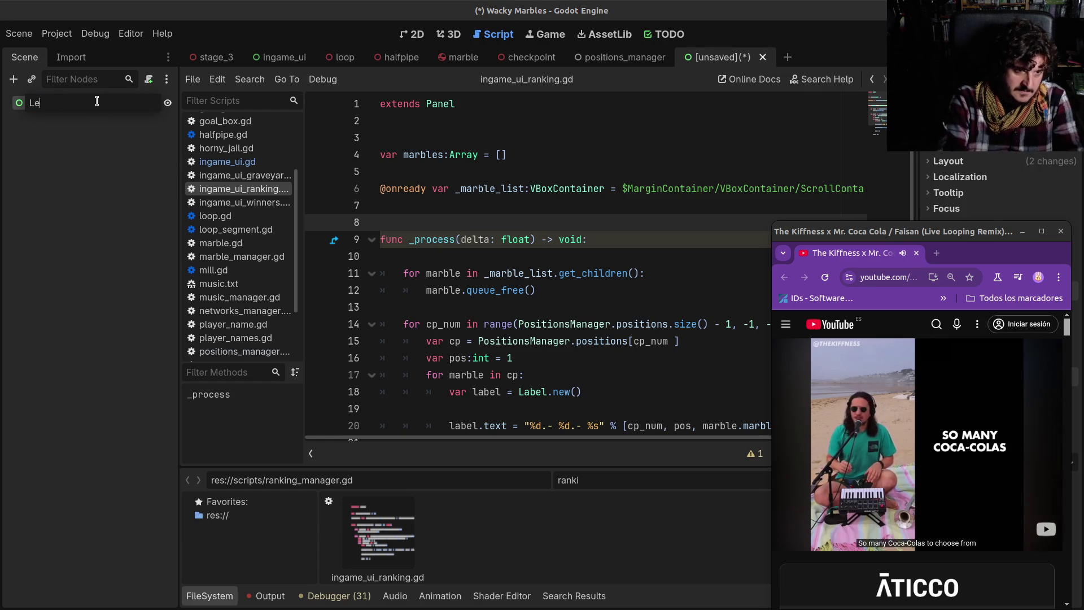
{"action": "type", "text": "aderBoard"}
{"action": "key", "text": "Return"}
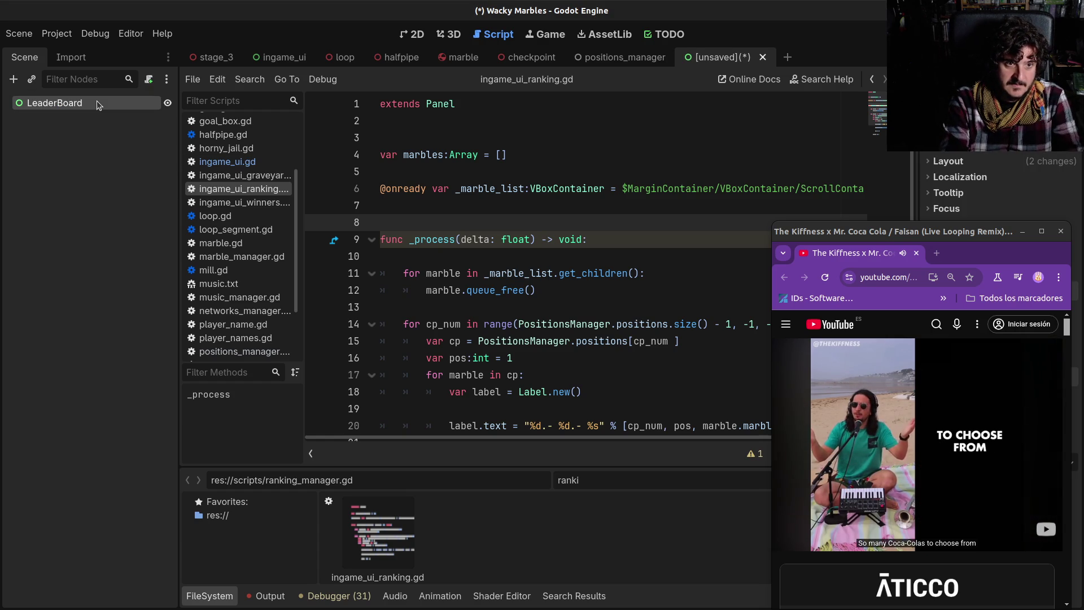
{"action": "key", "text": "ctrl+s"}
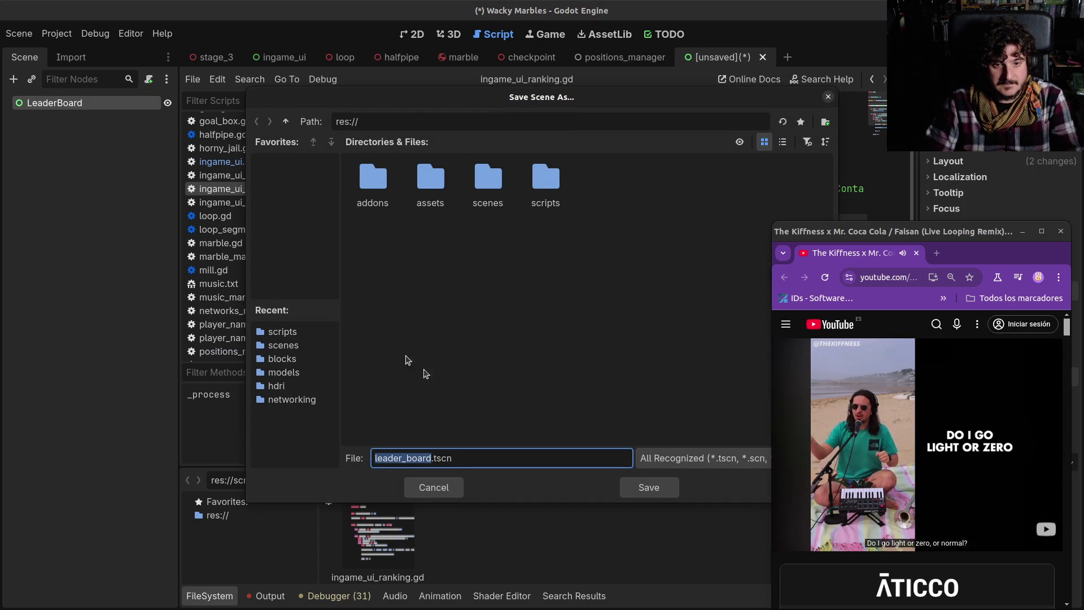
{"action": "double_click", "coordinate": [488, 180]}
{"action": "left_click", "coordinate": [651, 480]}
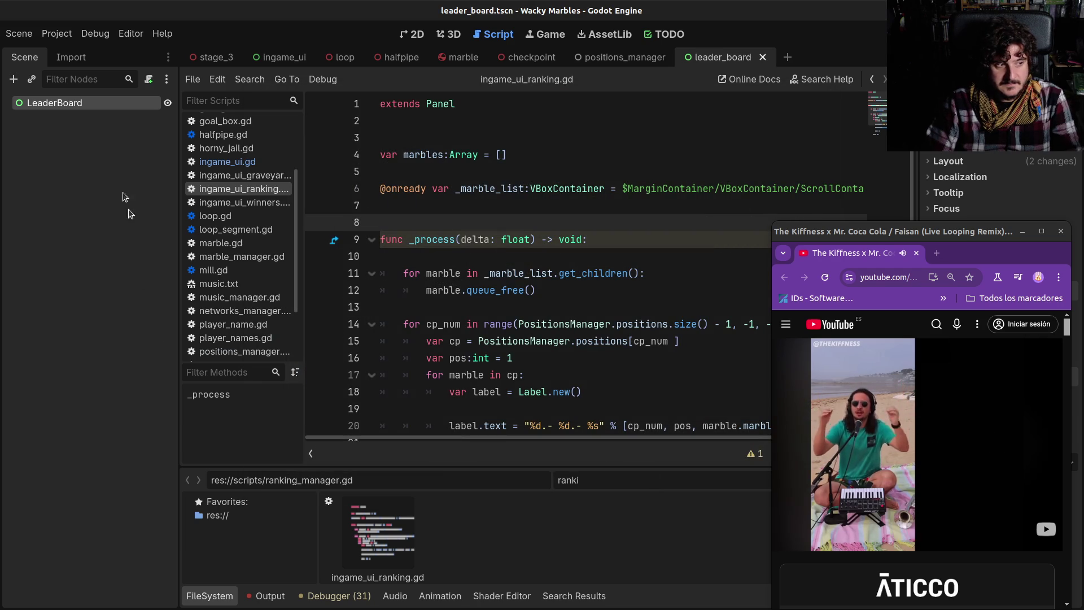
Step: Bring up the Create New Node dialog, move it toward the screen centre, then cancel it
{"action": "key", "text": "ctrl+a"}
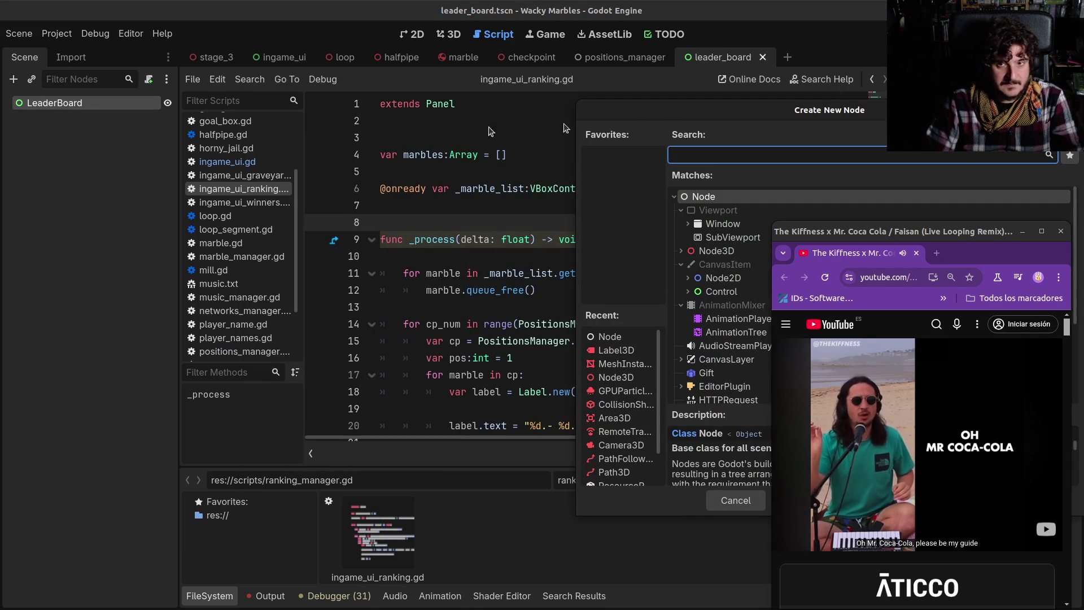
{"action": "left_click_drag", "start_coordinate": [720, 117], "coordinate": [386, 100]}
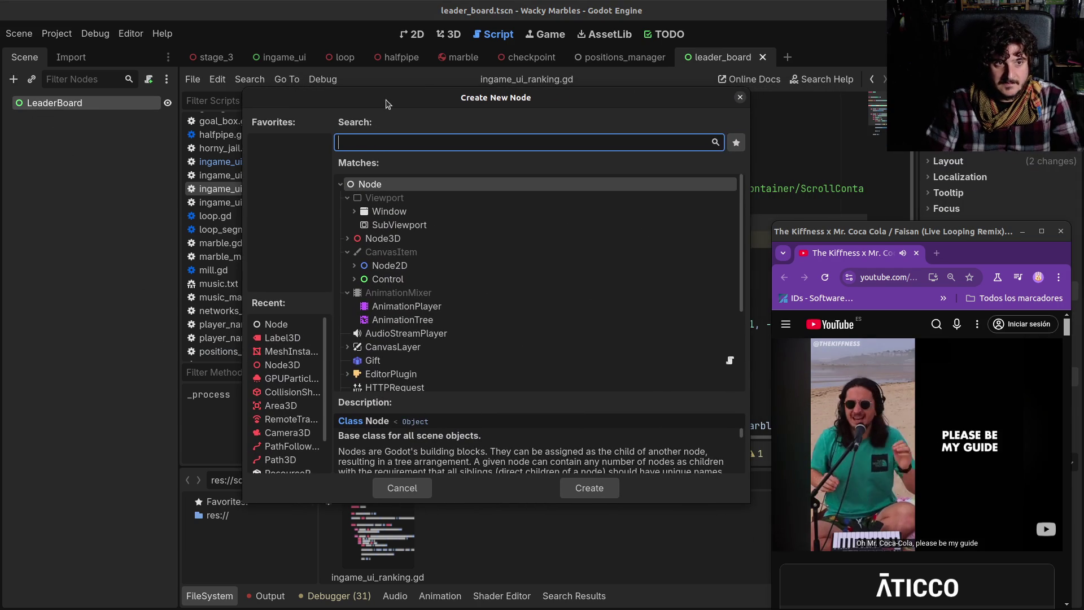
{"action": "left_click", "coordinate": [402, 488]}
Step: Change the LeaderBoard node's type to ColorRect
{"action": "right_click", "coordinate": [39, 107]}
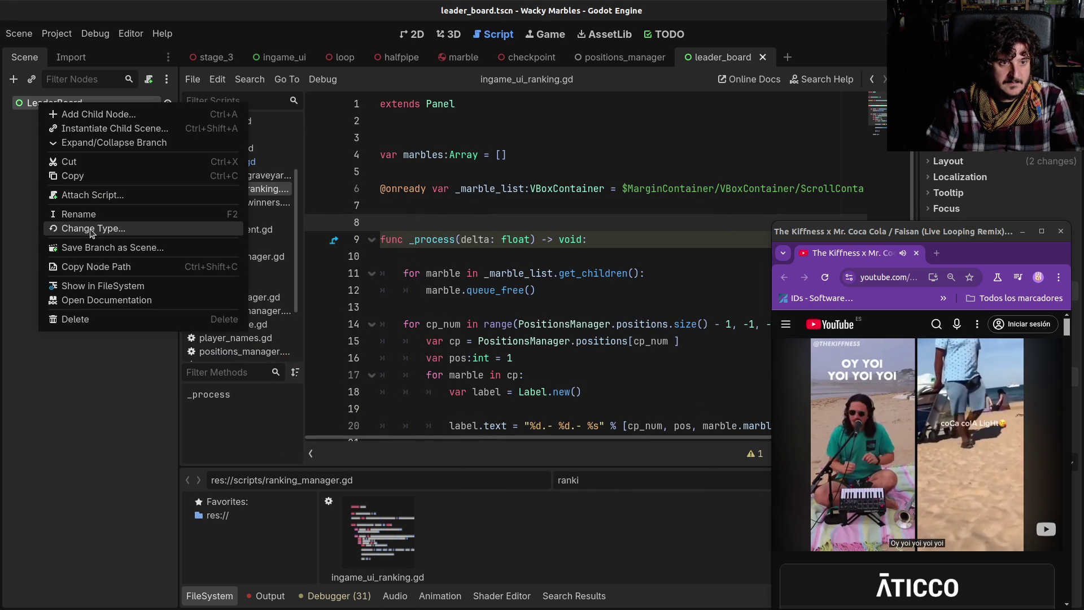
{"action": "left_click", "coordinate": [91, 229]}
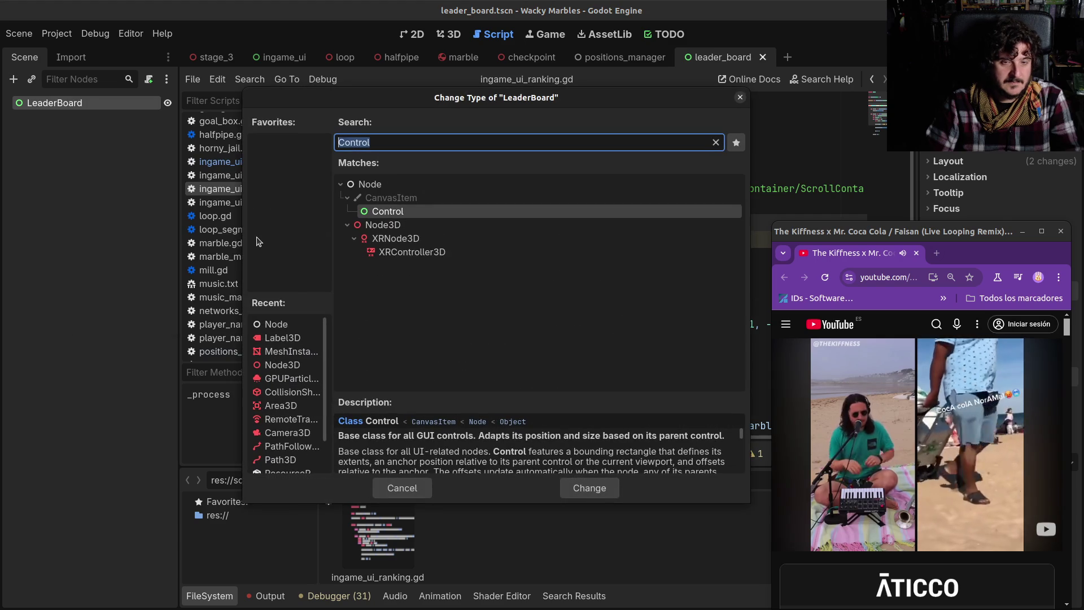
{"action": "type", "text": "ColorRect"}
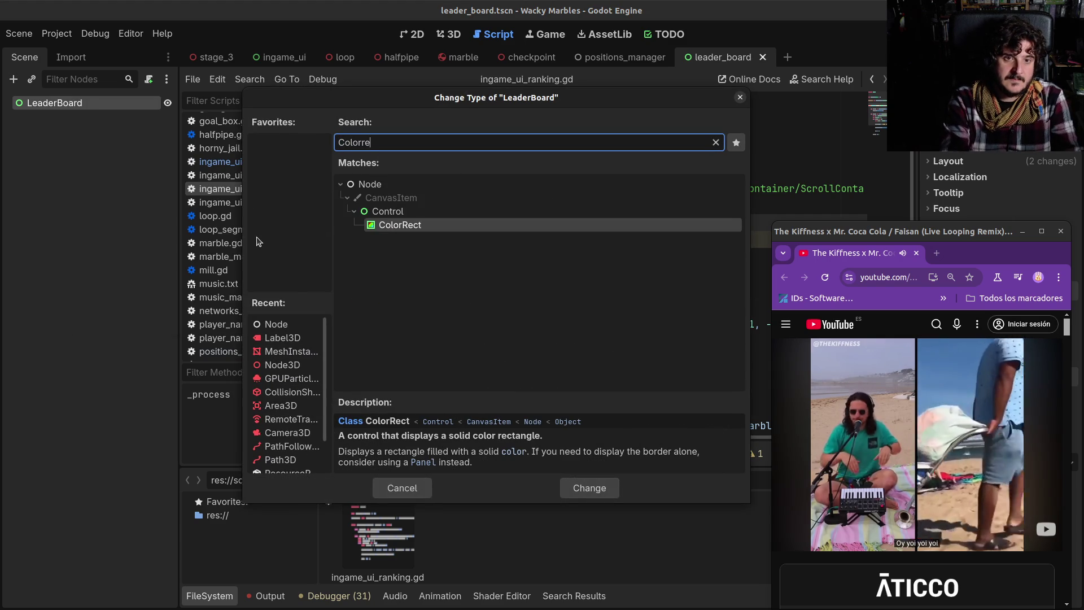
{"action": "key", "text": "Return"}
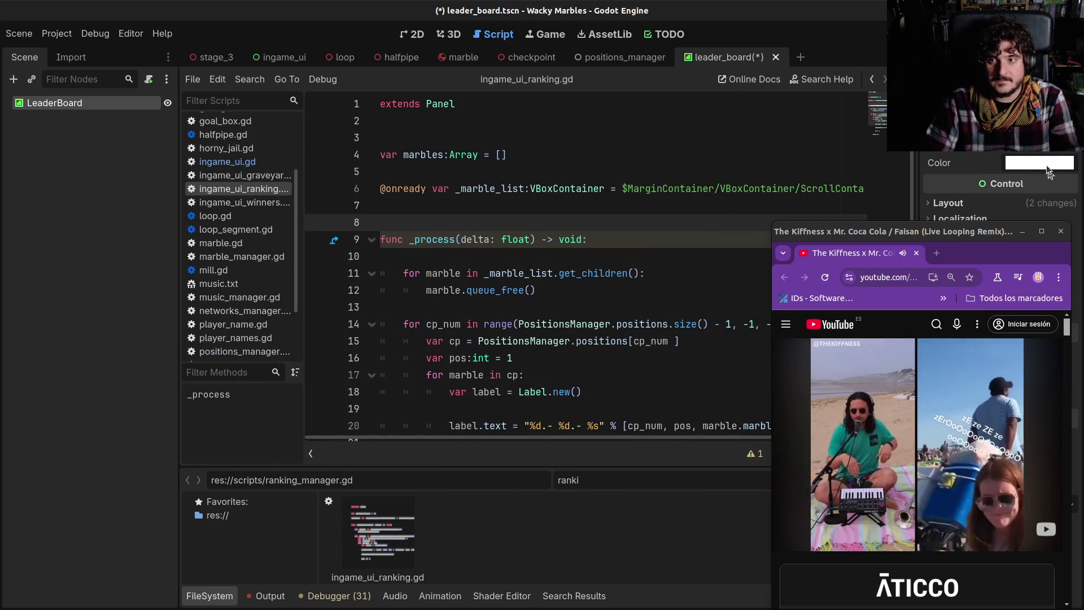
Step: Set the ColorRect colour to semi-transparent dark grey 1e1e1ea4 and show the 2D view
{"action": "left_click", "coordinate": [1039, 163]}
{"action": "left_click_drag", "start_coordinate": [1007, 230], "coordinate": [802, 226]}
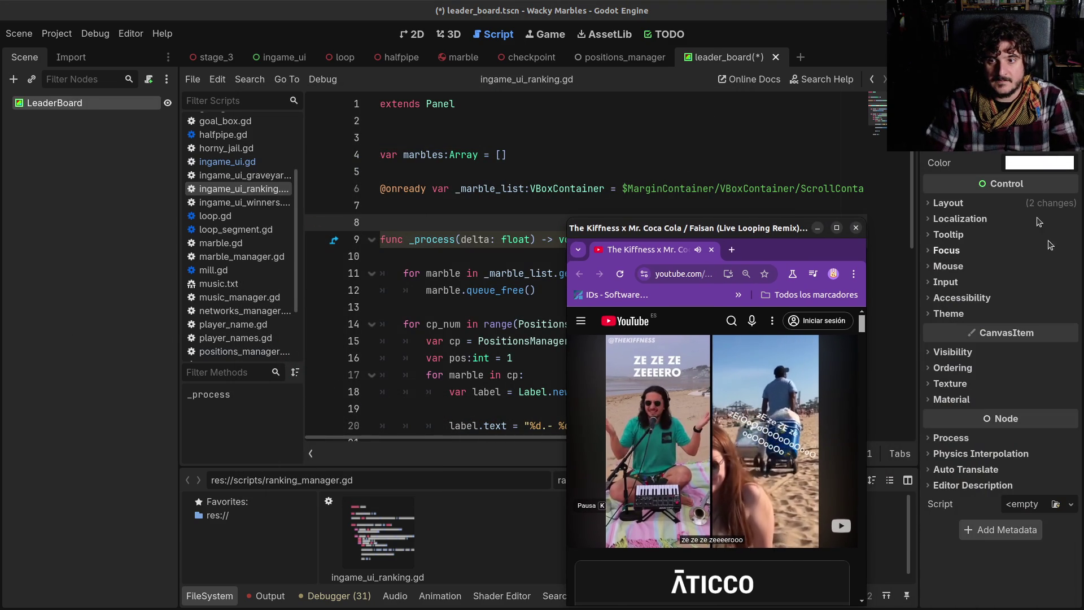
{"action": "left_click_drag", "start_coordinate": [1068, 278], "coordinate": [1066, 304]}
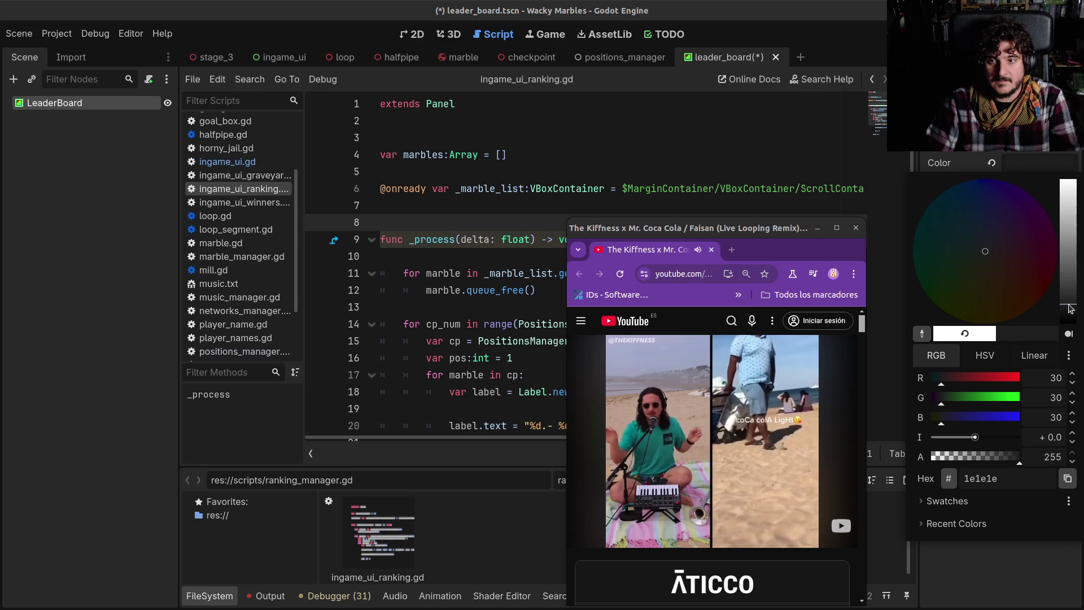
{"action": "left_click_drag", "start_coordinate": [995, 457], "coordinate": [986, 459]}
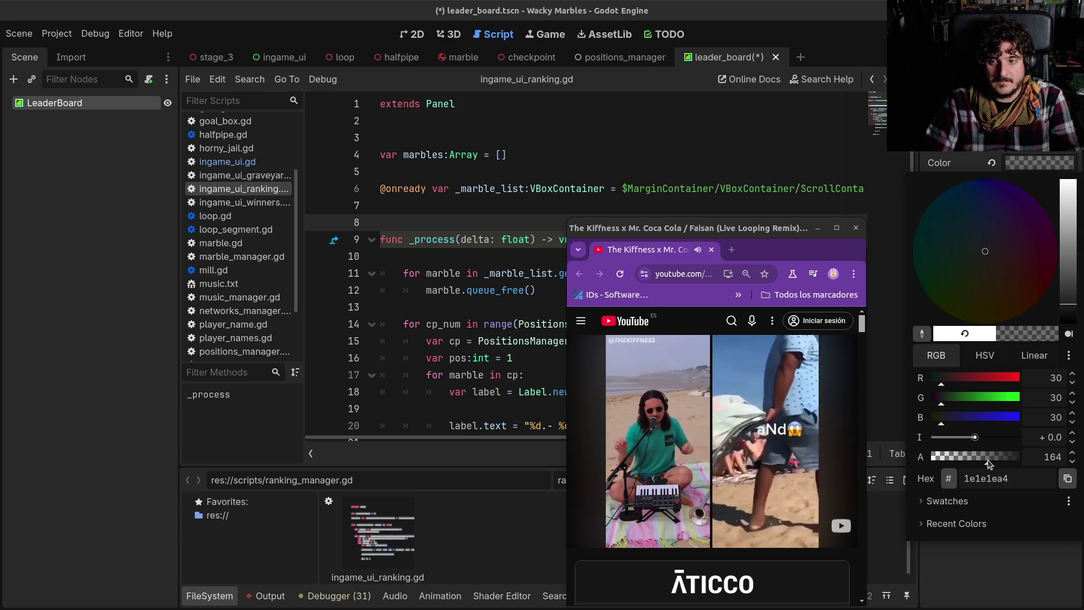
{"action": "left_click", "coordinate": [450, 50]}
{"action": "left_click", "coordinate": [415, 34]}
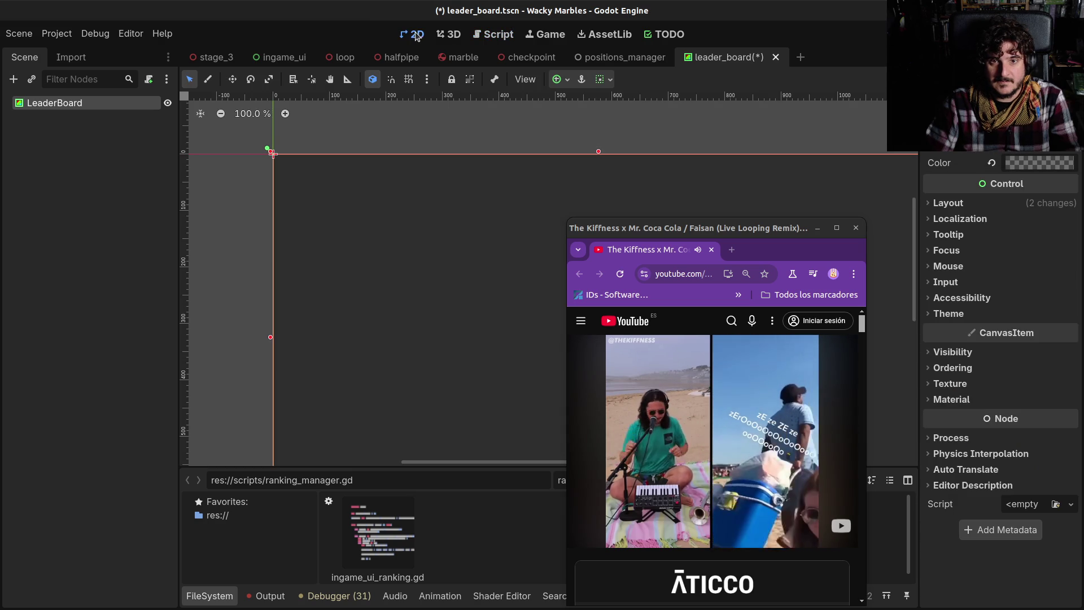
Step: Save the scene and retint the rectangle colour to a dark navy blue
{"action": "scroll", "coordinate": [442, 288], "scroll_direction": "up", "scroll_amount": 2}
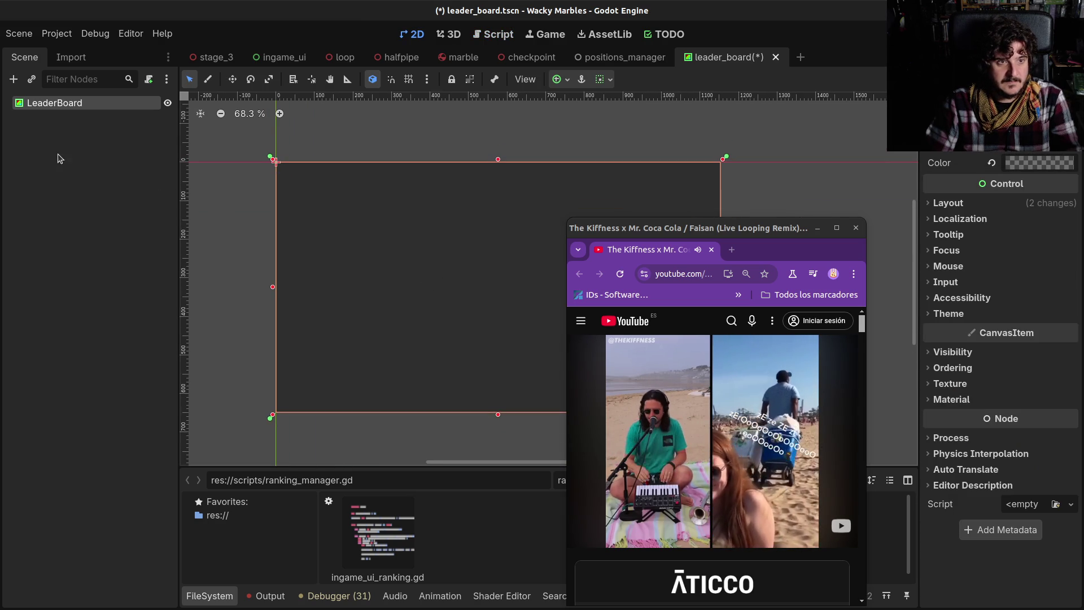
{"action": "key", "text": "ctrl+s"}
{"action": "mouse_move", "coordinate": [694, 231]}
{"action": "left_mouse_down"}
{"action": "mouse_move", "coordinate": [739, 232]}
{"action": "mouse_move", "coordinate": [846, 283]}
{"action": "left_mouse_up"}
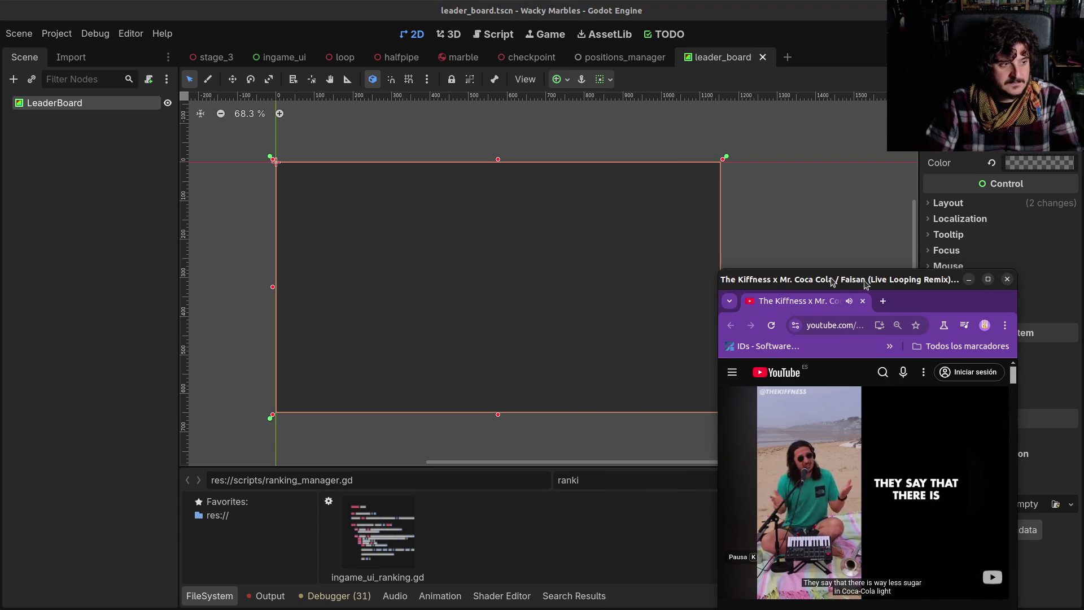
{"action": "left_click", "coordinate": [1023, 162]}
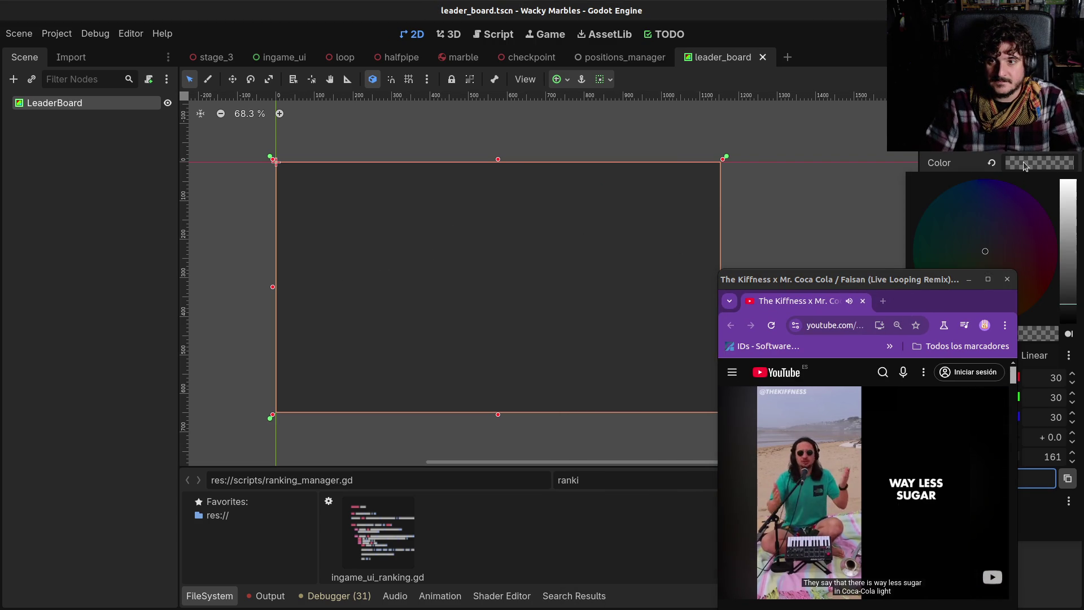
{"action": "left_click_drag", "start_coordinate": [952, 283], "coordinate": [907, 291]}
{"action": "left_click", "coordinate": [989, 218]}
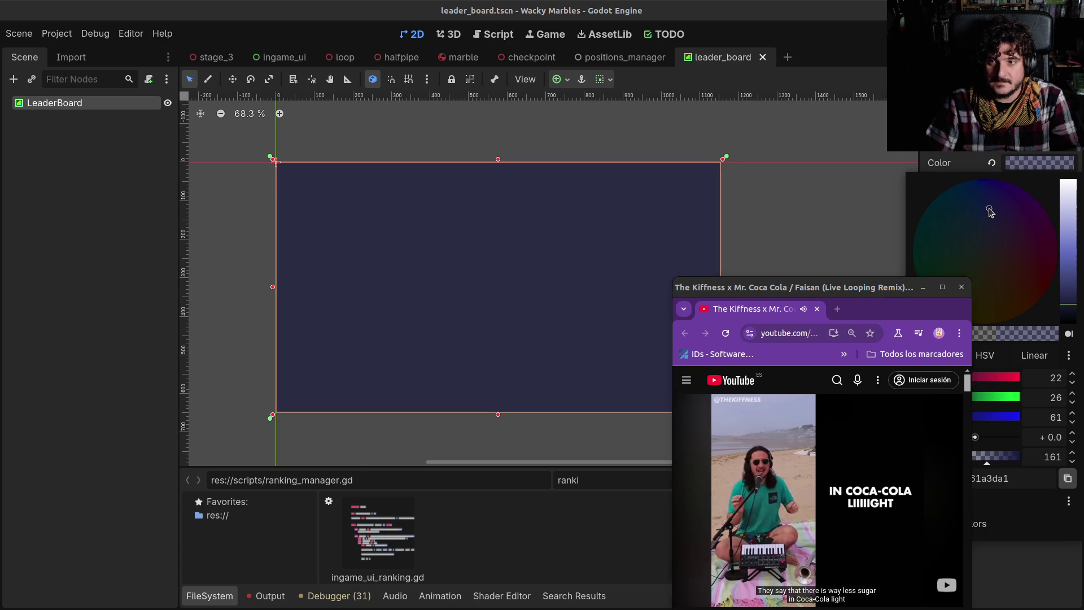
{"action": "left_click_drag", "start_coordinate": [989, 213], "coordinate": [988, 211]}
{"action": "left_click_drag", "start_coordinate": [904, 307], "coordinate": [935, 312]}
Step: Bring up the Create New Node dialog for a child of LeaderBoard
{"action": "left_click", "coordinate": [46, 111]}
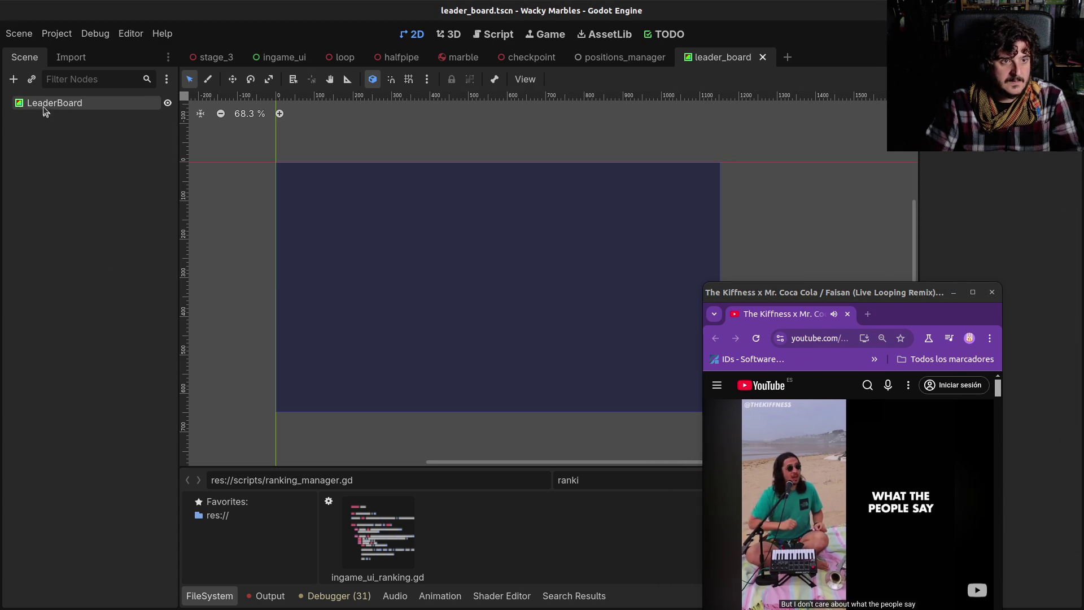
{"action": "left_click", "coordinate": [44, 107]}
{"action": "key", "text": "ctrl+a"}
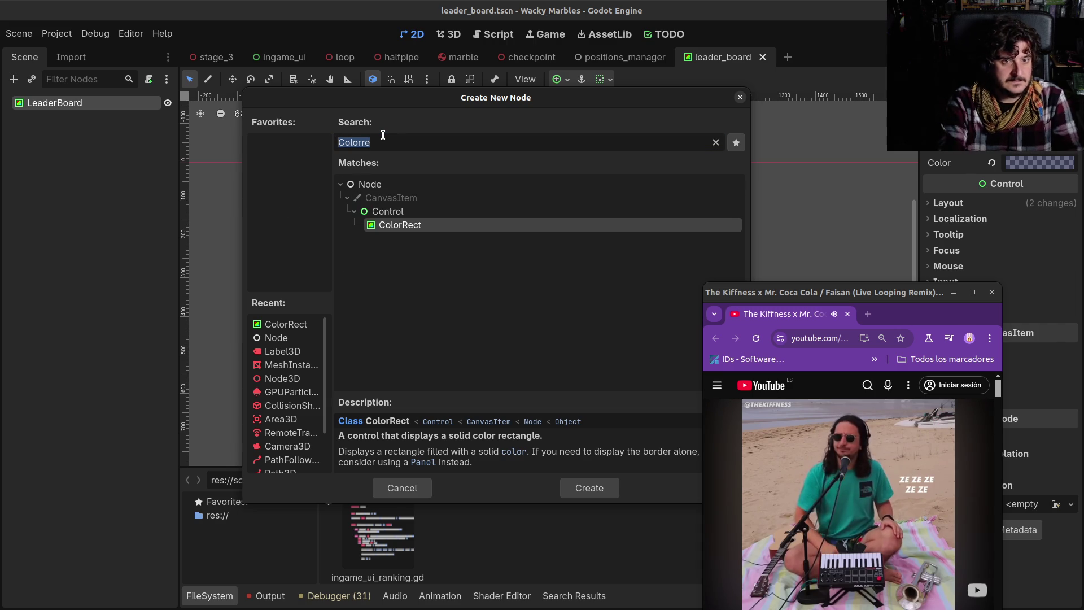
Step: Add a VBoxContainer child under LeaderBoard with the Center anchor preset
{"action": "key", "text": "BackSpace"}
{"action": "type", "text": "vbo"}
{"action": "key", "text": "Return"}
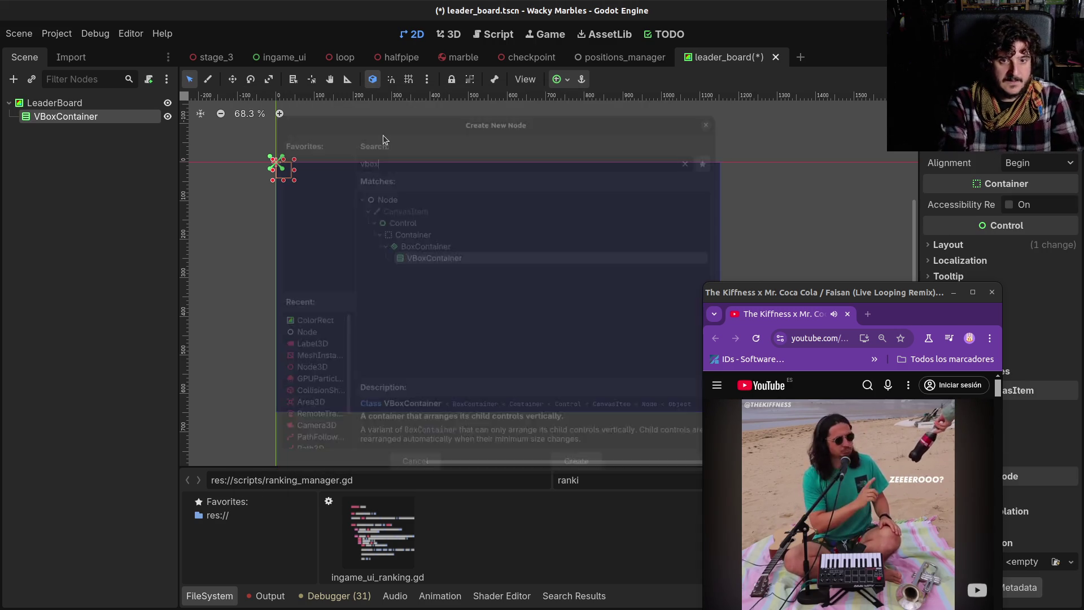
{"action": "left_click", "coordinate": [567, 79]}
{"action": "left_click", "coordinate": [589, 144]}
Step: Rename the VBoxContainer to Board and save leader_board.tscn
{"action": "left_click", "coordinate": [51, 131]}
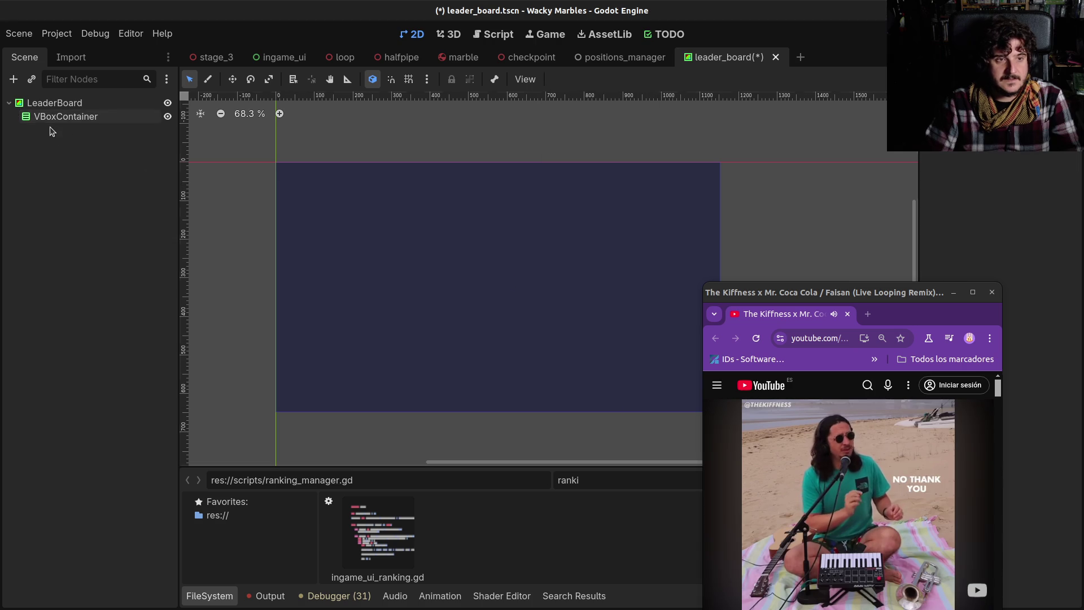
{"action": "key", "text": "F2"}
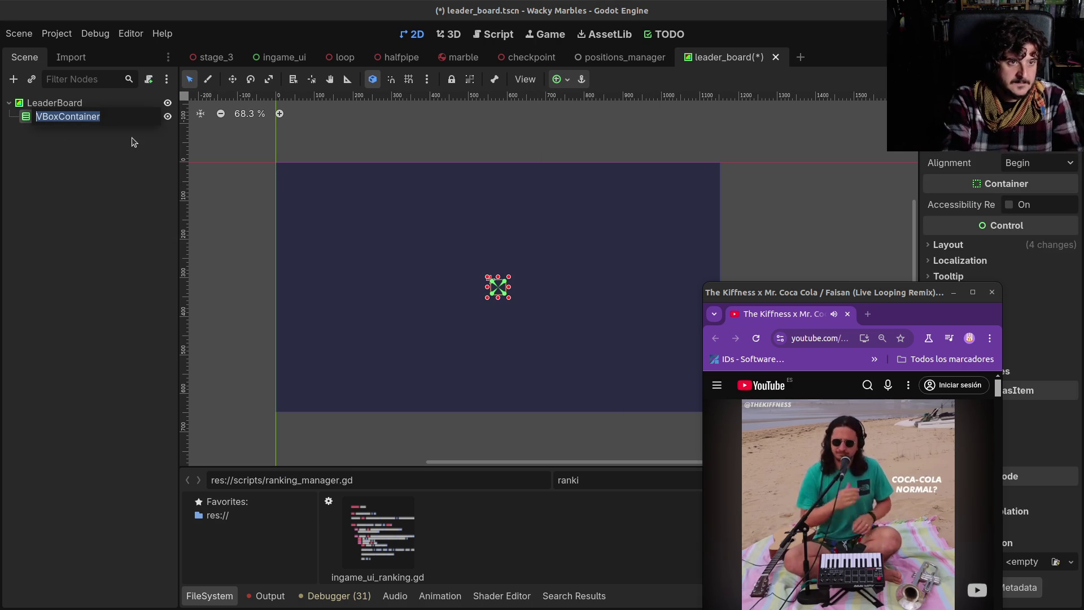
{"action": "type", "text": "Boar"}
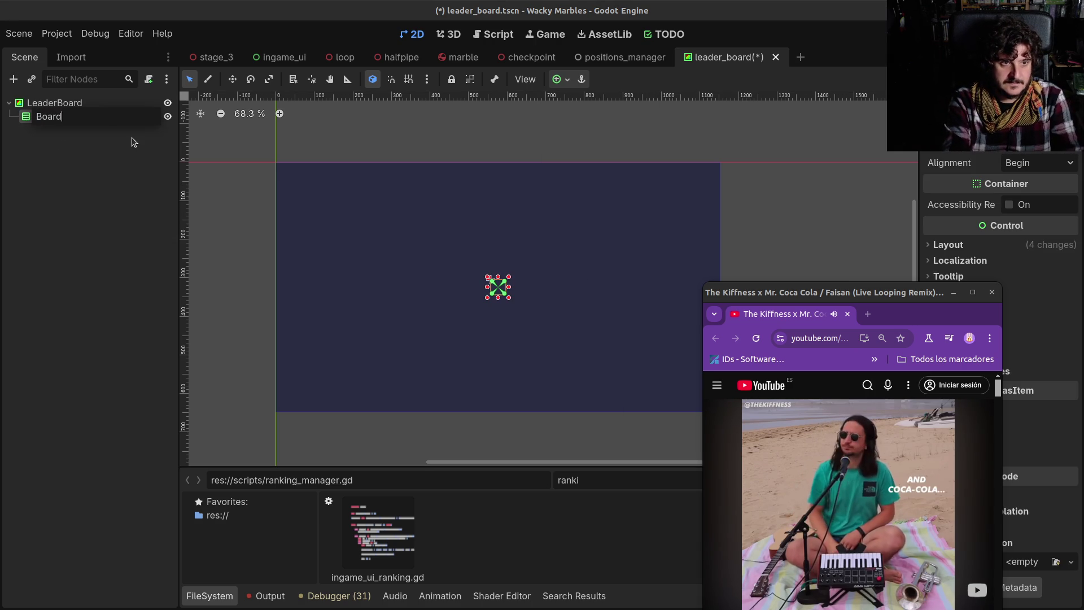
{"action": "type", "text": "d"}
{"action": "key", "text": "Return"}
{"action": "key", "text": "ctrl+s"}
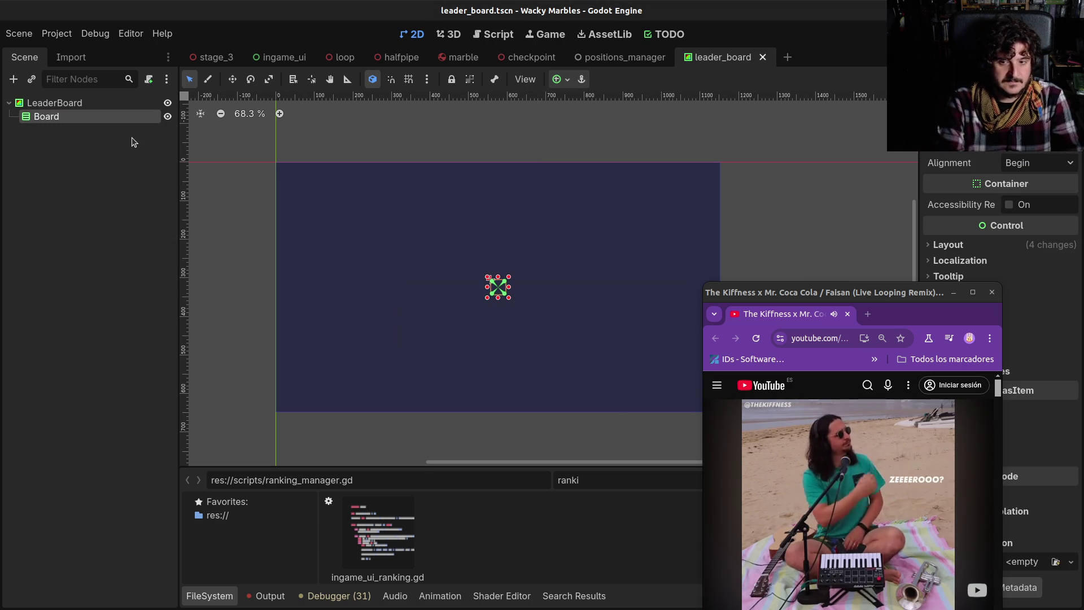
{"action": "left_click", "coordinate": [51, 102]}
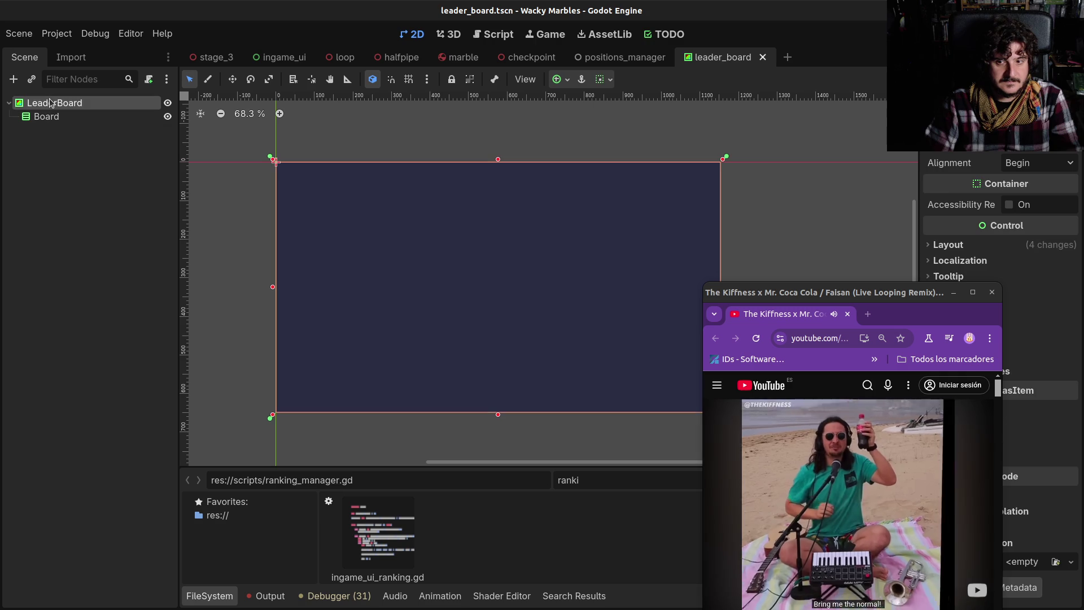
Step: Abandon a 'boc' child-node search and switch to the 'leaderboard race' image results in Chromium
{"action": "key", "text": "ctrl+a"}
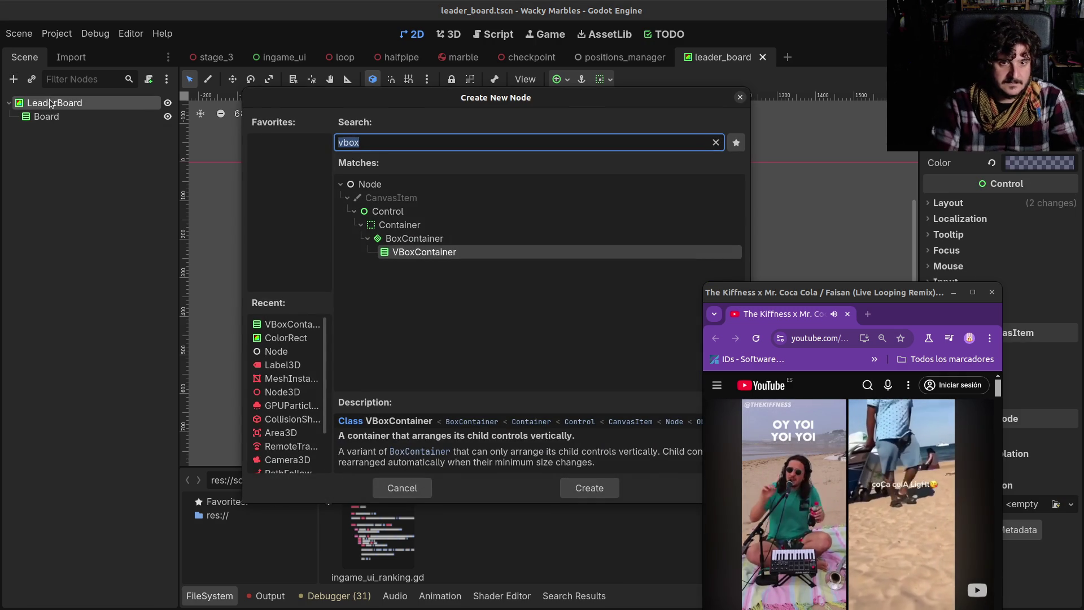
{"action": "type", "text": "boc"}
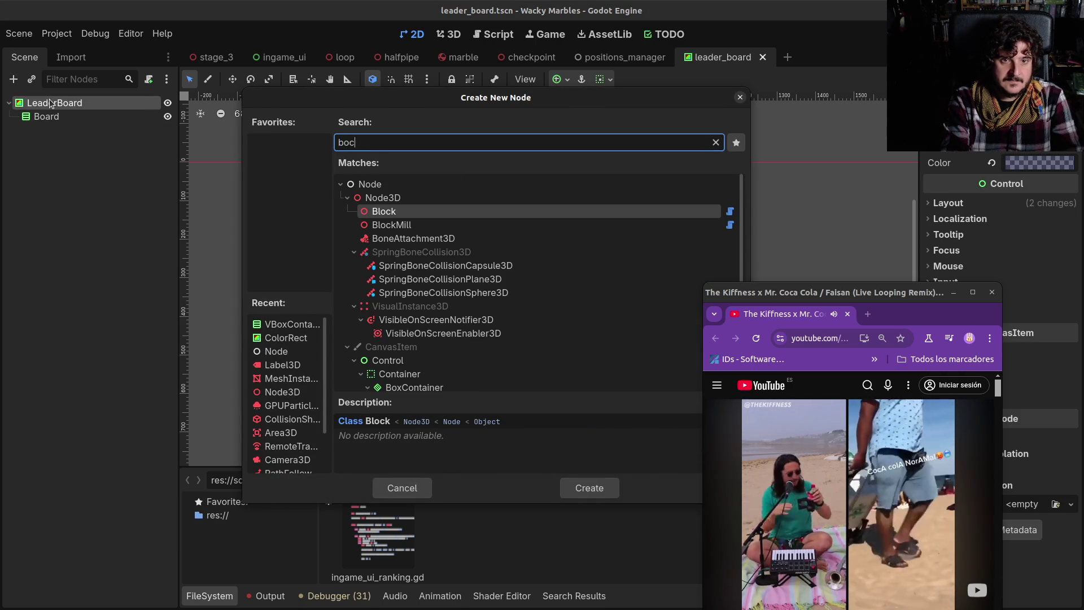
{"action": "key", "text": "BackSpace"}
{"action": "key", "text": "BackSpace"}
{"action": "key", "text": "BackSpace"}
{"action": "key", "text": "Escape"}
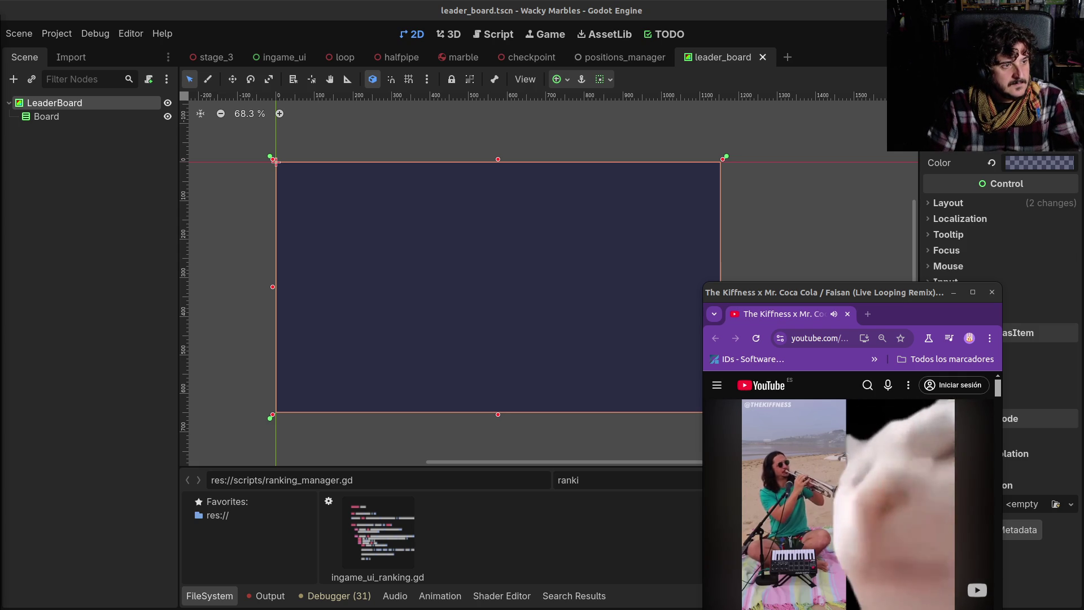
{"action": "key", "text": "alt+Tab"}
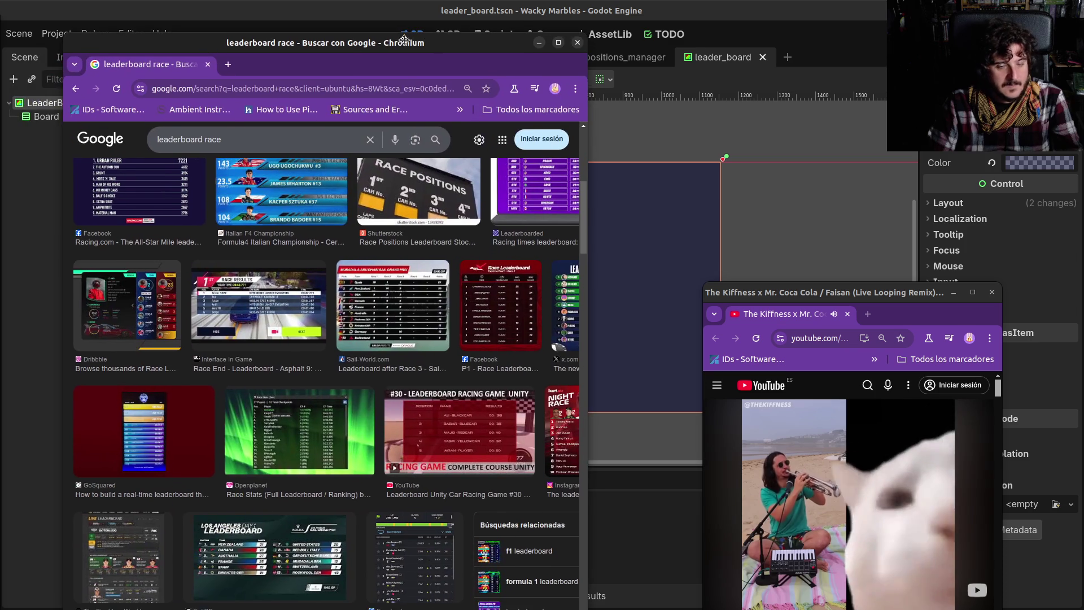
Step: Browse the leaderboard race results, previewing the Top 10 Leaderboard Lap 236 image
{"action": "scroll", "coordinate": [356, 342], "scroll_direction": "down", "scroll_amount": 5}
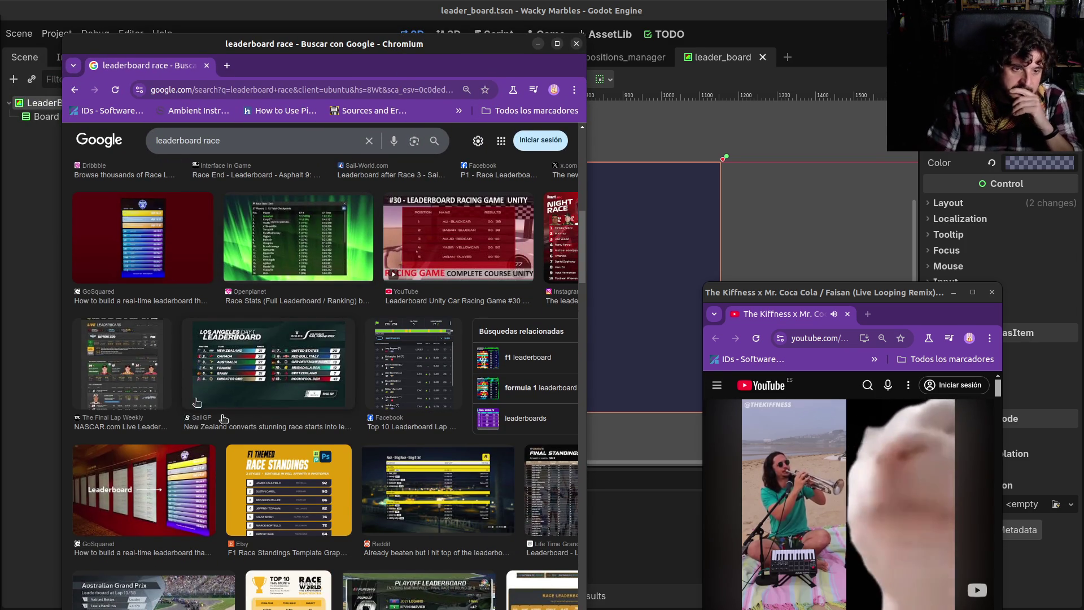
{"action": "scroll", "coordinate": [404, 389], "scroll_direction": "down", "scroll_amount": 1}
{"action": "scroll", "coordinate": [403, 389], "scroll_direction": "down", "scroll_amount": 2}
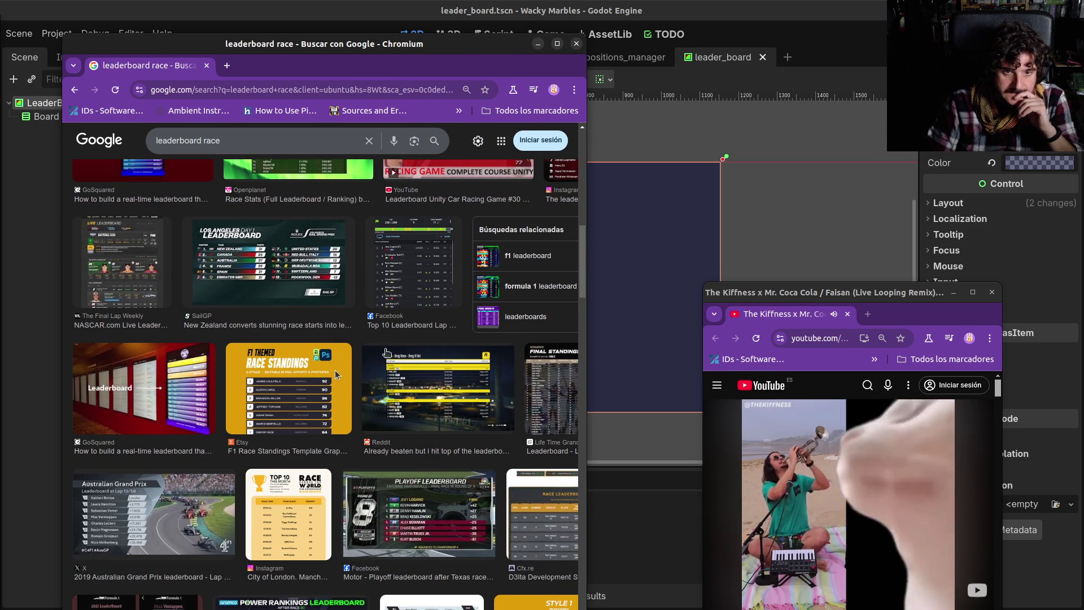
{"action": "left_click", "coordinate": [396, 286]}
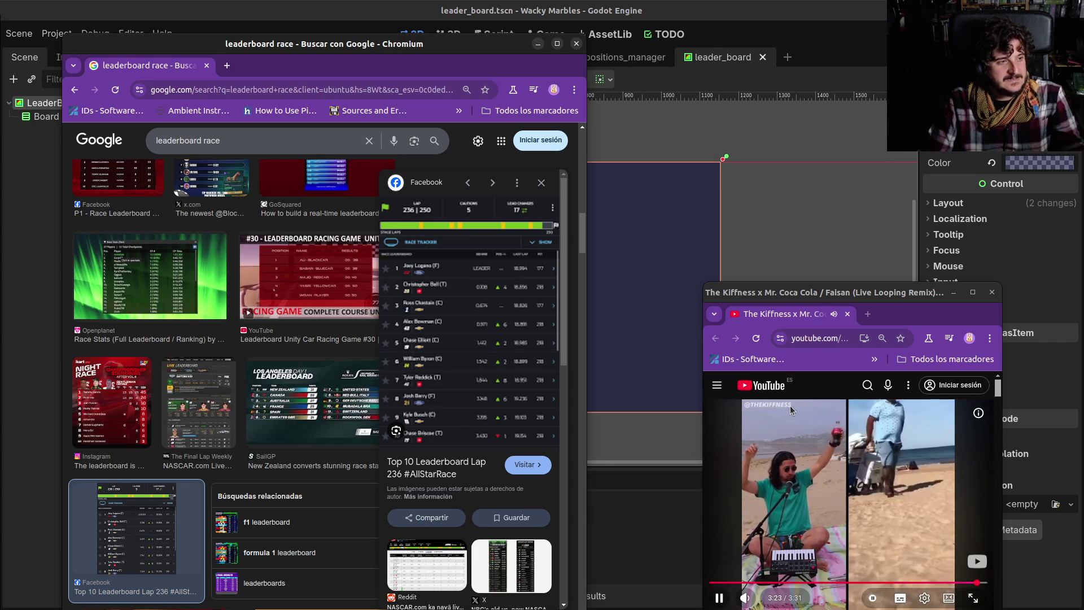
{"action": "key", "text": "Escape"}
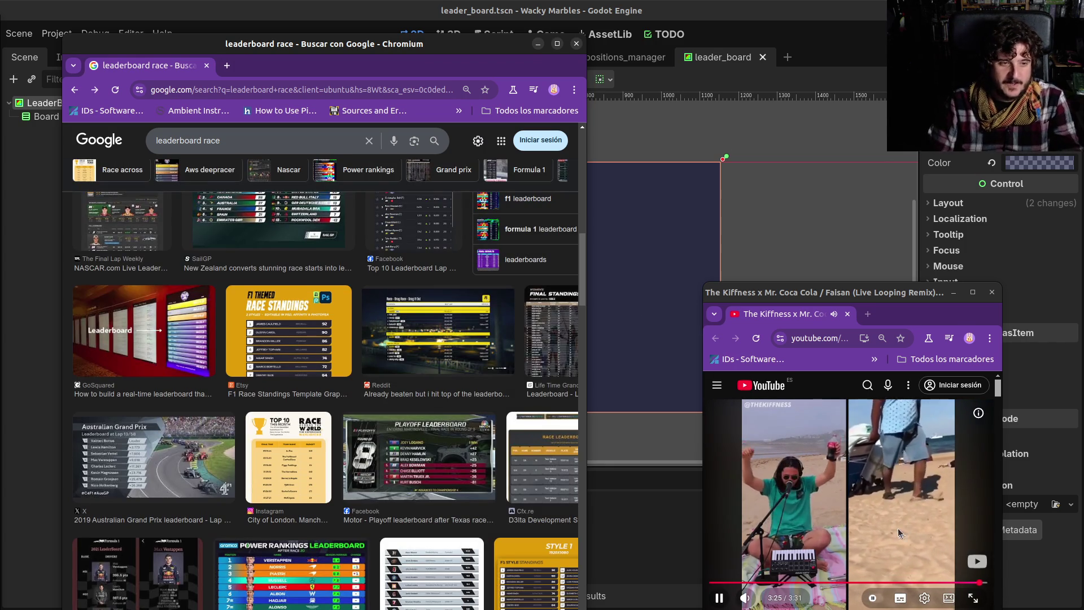
{"action": "scroll", "coordinate": [492, 390], "scroll_direction": "down", "scroll_amount": 3}
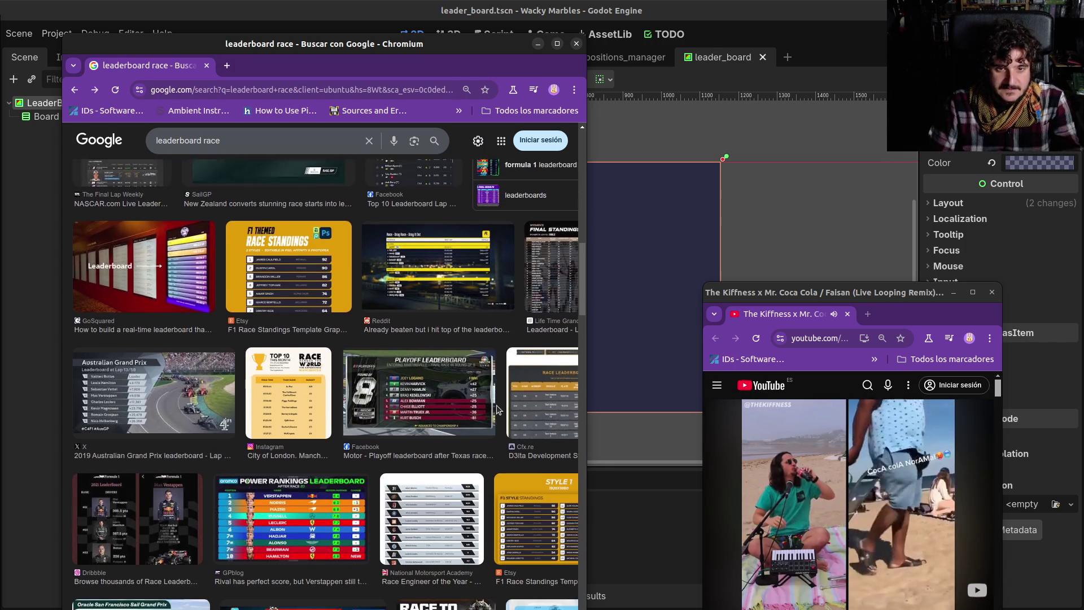
Step: Close the Kiffness video window and move the other YouTube window over the results
{"action": "key", "text": "ctrl+w"}
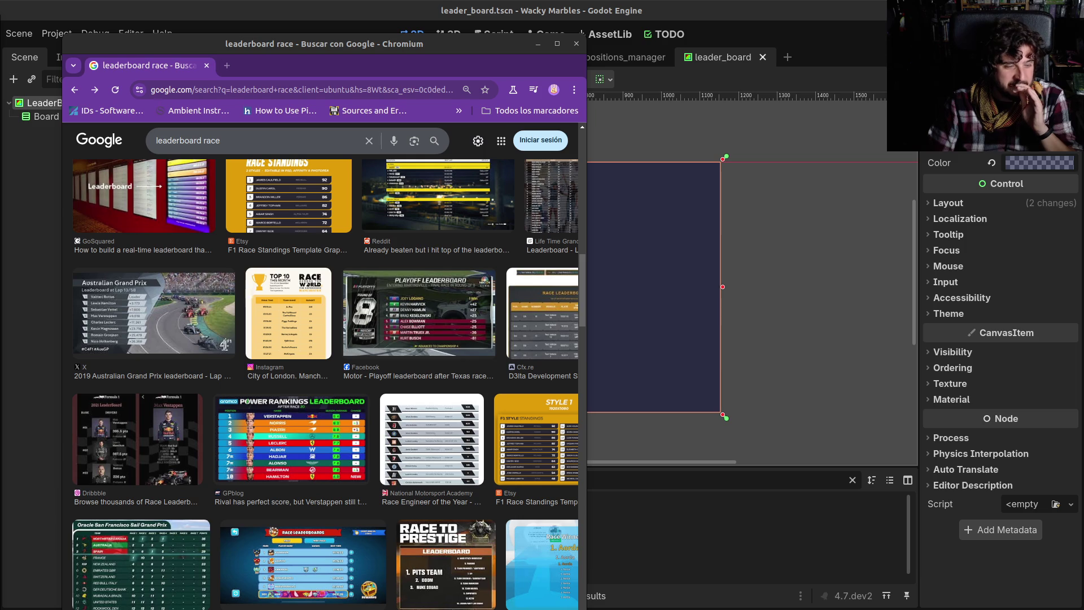
{"action": "key", "text": "alt+Tab"}
{"action": "mouse_move", "coordinate": [30, 253]}
{"action": "left_mouse_down"}
{"action": "mouse_move", "coordinate": [595, 287]}
{"action": "mouse_move", "coordinate": [625, 317]}
{"action": "left_mouse_up"}
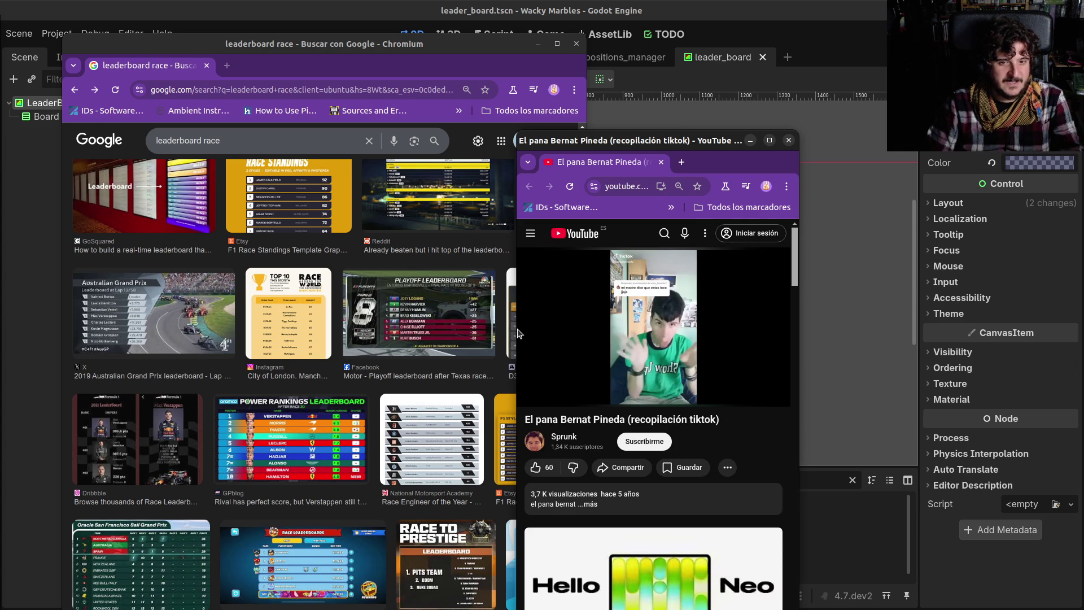
Step: Widen the TikTok compilation window and lower its volume slightly
{"action": "left_click_drag", "start_coordinate": [517, 332], "coordinate": [374, 339]}
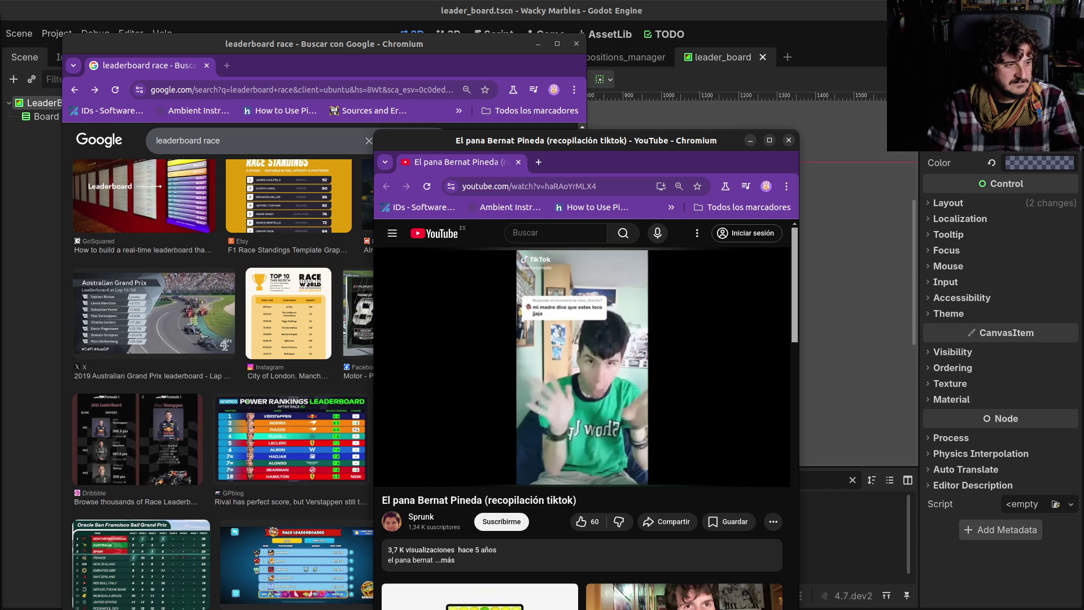
{"action": "left_click", "coordinate": [599, 429]}
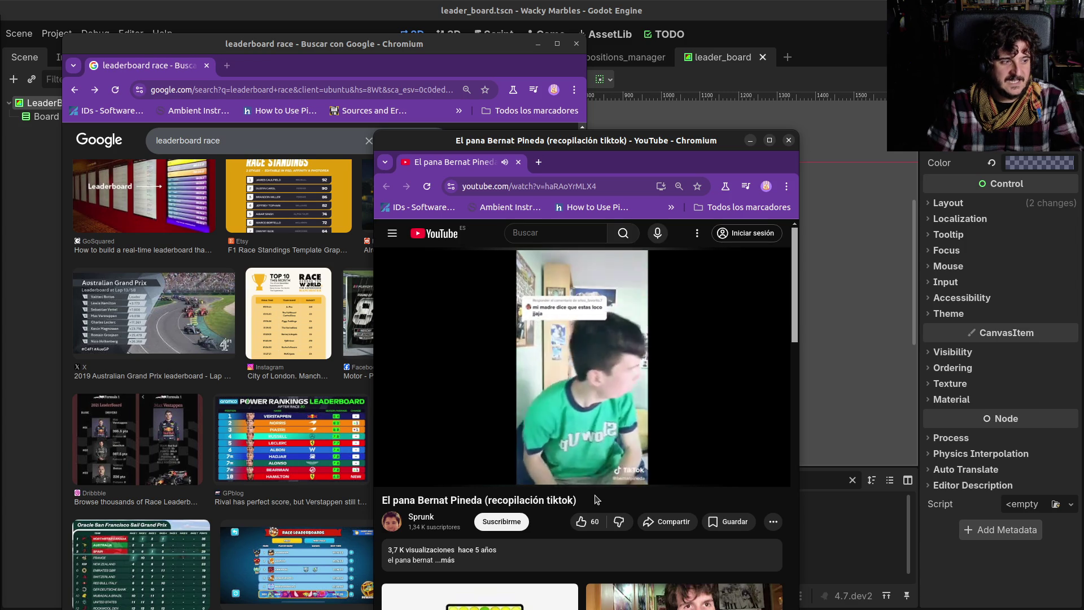
{"action": "left_click", "coordinate": [473, 450]}
{"action": "mouse_move", "coordinate": [432, 478]}
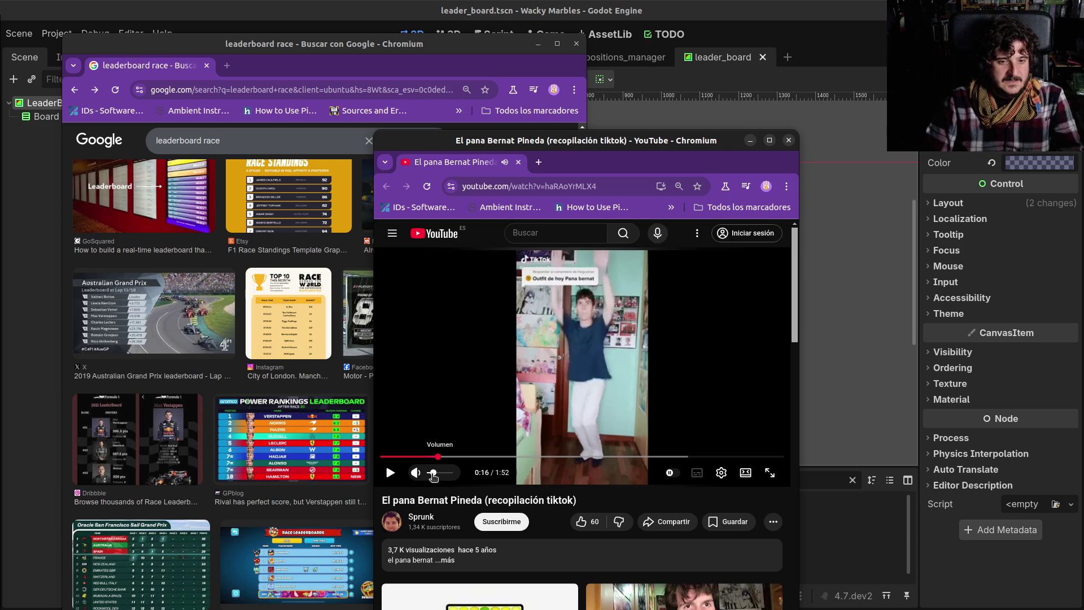
{"action": "left_click_drag", "start_coordinate": [432, 477], "coordinate": [431, 477]}
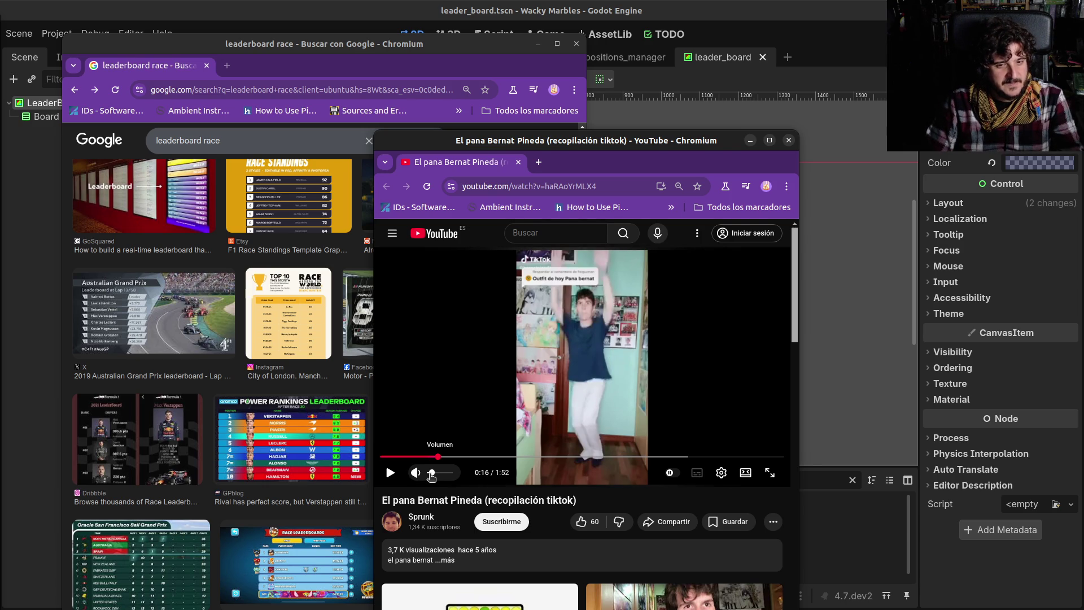
{"action": "left_click_drag", "start_coordinate": [432, 478], "coordinate": [430, 477]}
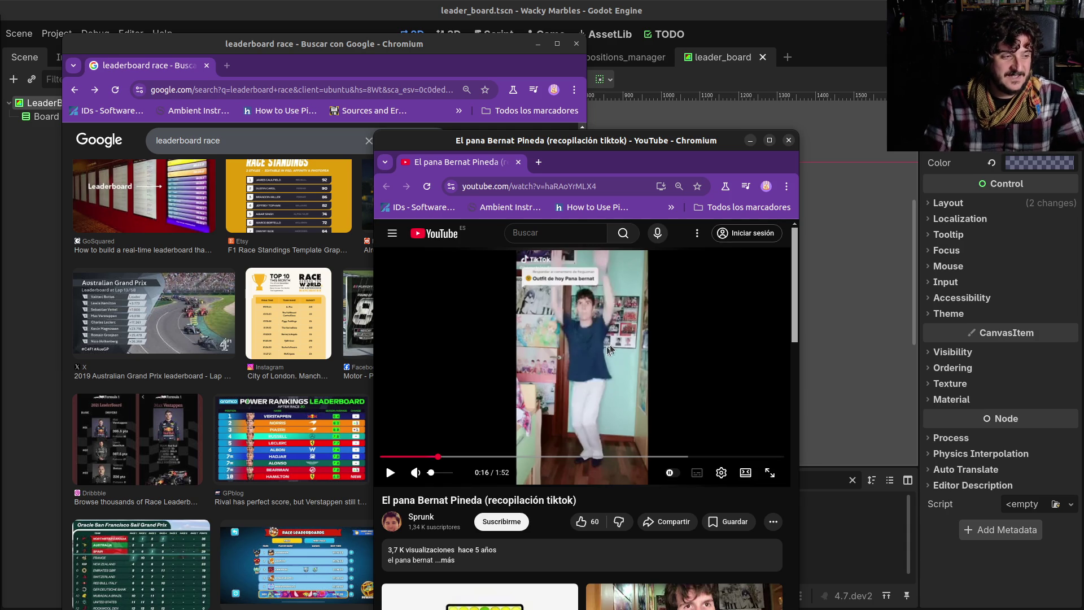
Step: Play the video briefly, pause it, and minimize the YouTube window
{"action": "left_click", "coordinate": [568, 360]}
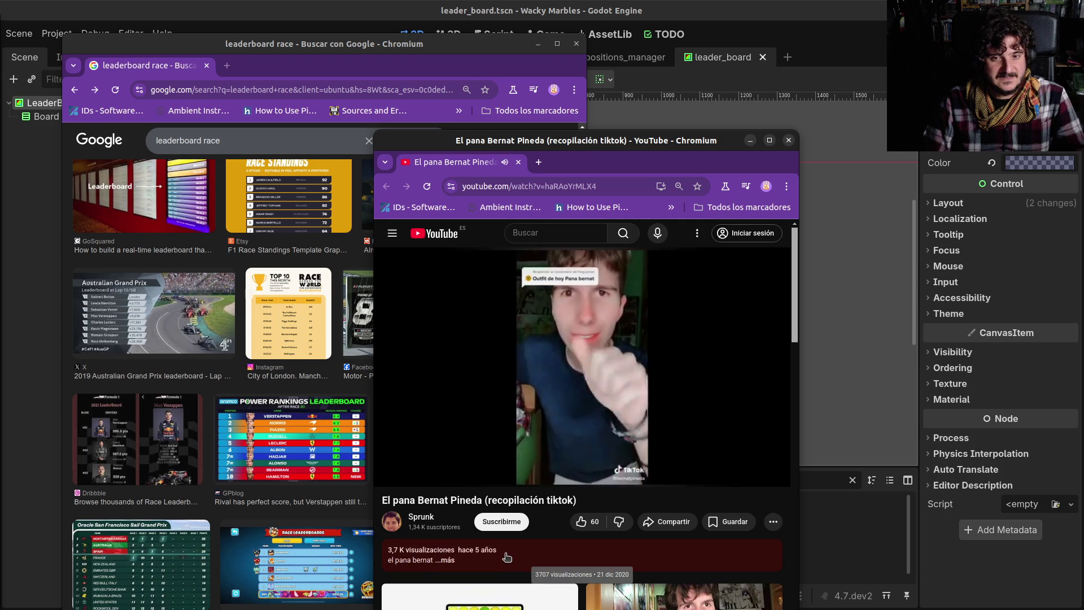
{"action": "left_click", "coordinate": [563, 377]}
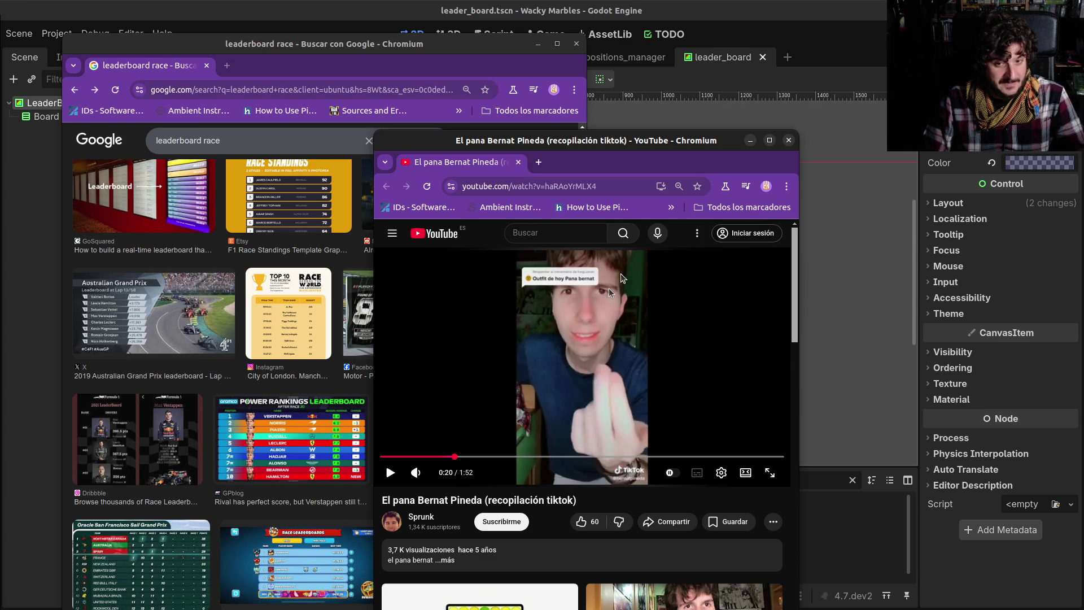
{"action": "left_click", "coordinate": [570, 391]}
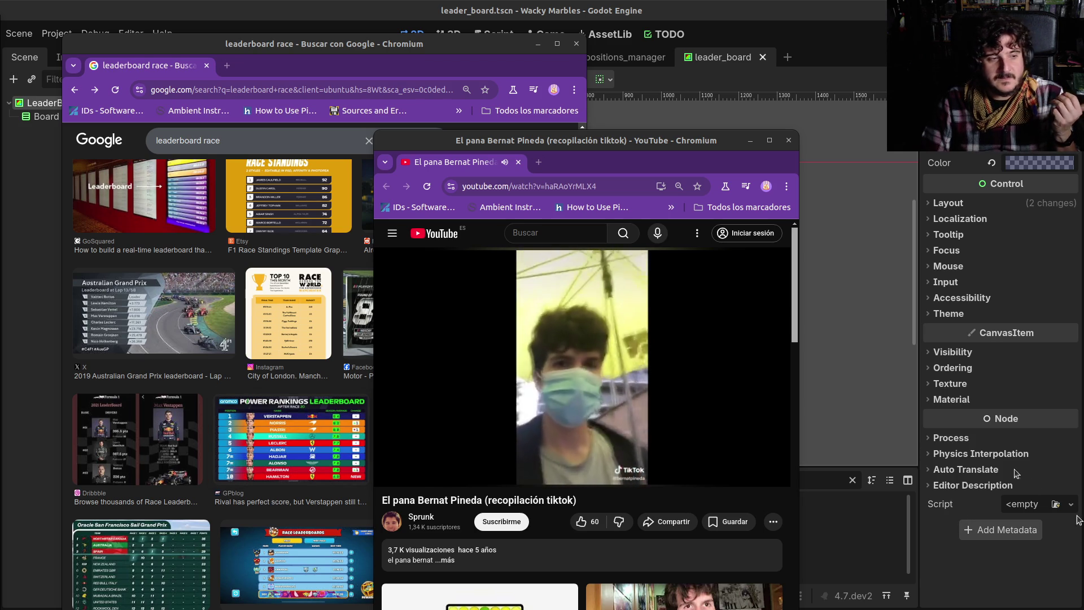
{"action": "left_click", "coordinate": [584, 436]}
{"action": "key", "text": "super+h"}
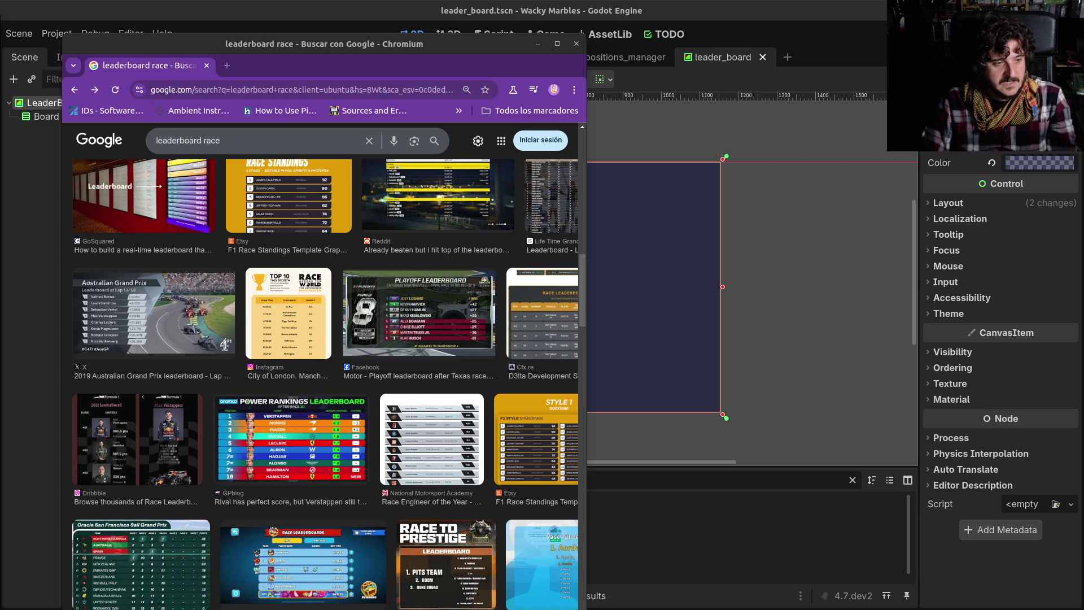
Step: Preview the Car Crushers Forum race leaderboard image and open it full-size in a new tab
{"action": "scroll", "coordinate": [413, 377], "scroll_direction": "down", "scroll_amount": 5}
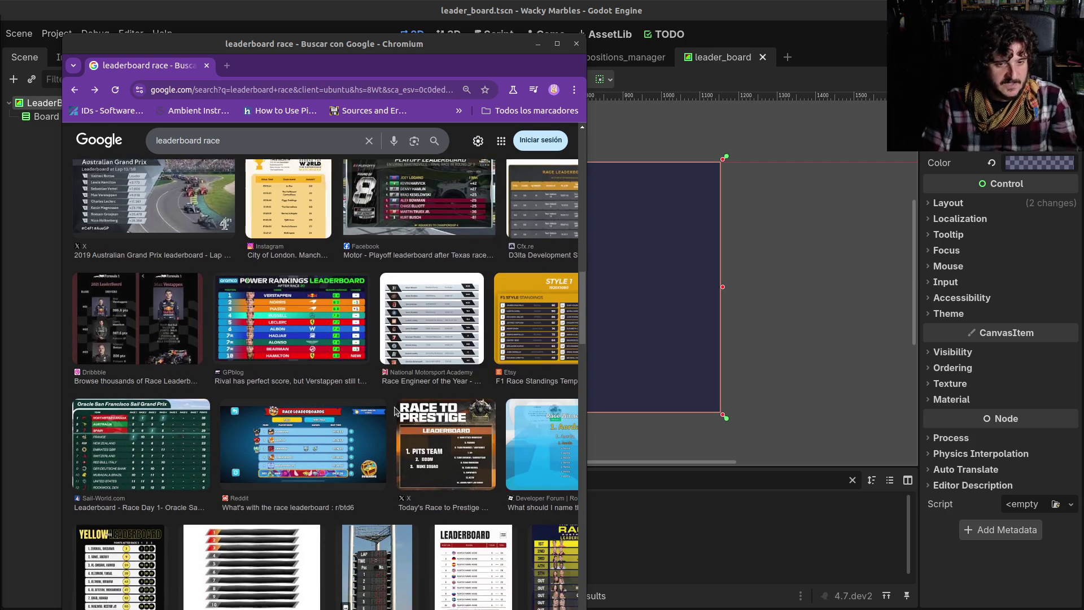
{"action": "scroll", "coordinate": [282, 384], "scroll_direction": "down", "scroll_amount": 4}
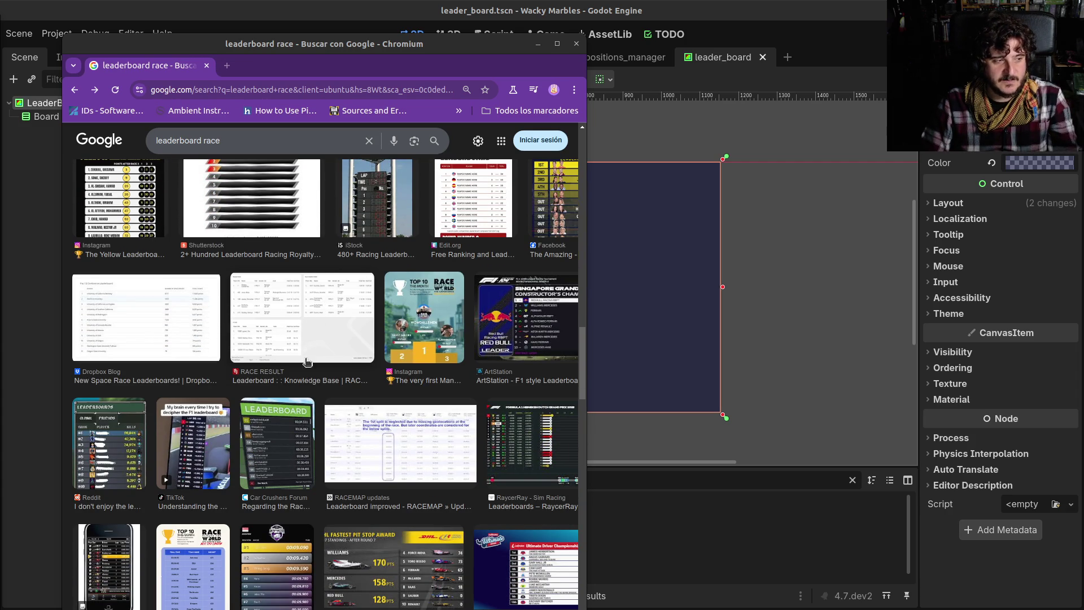
{"action": "scroll", "coordinate": [292, 443], "scroll_direction": "down", "scroll_amount": 1}
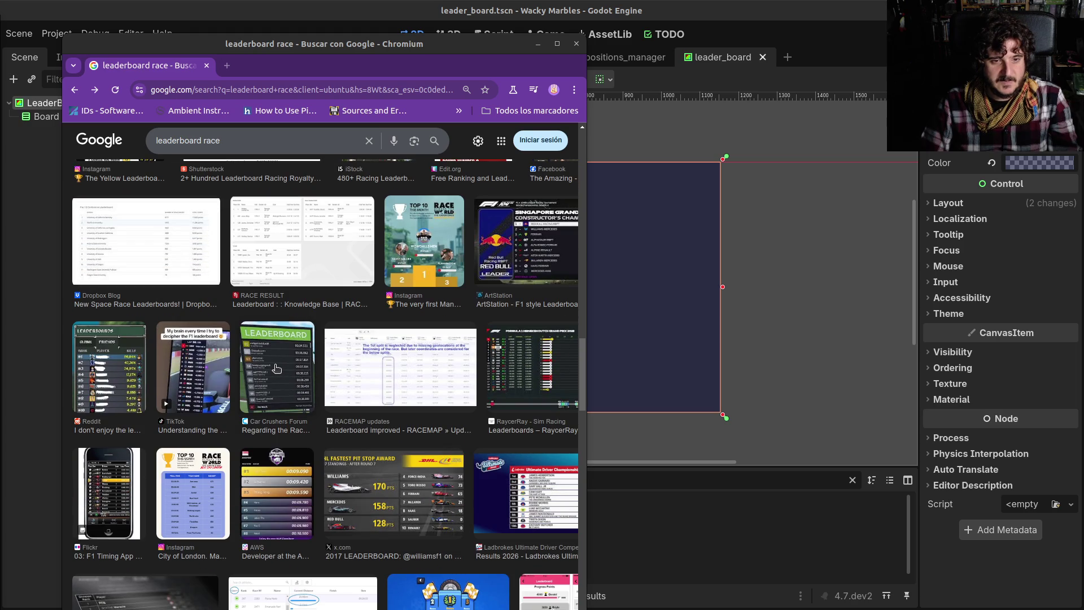
{"action": "left_click", "coordinate": [276, 368]}
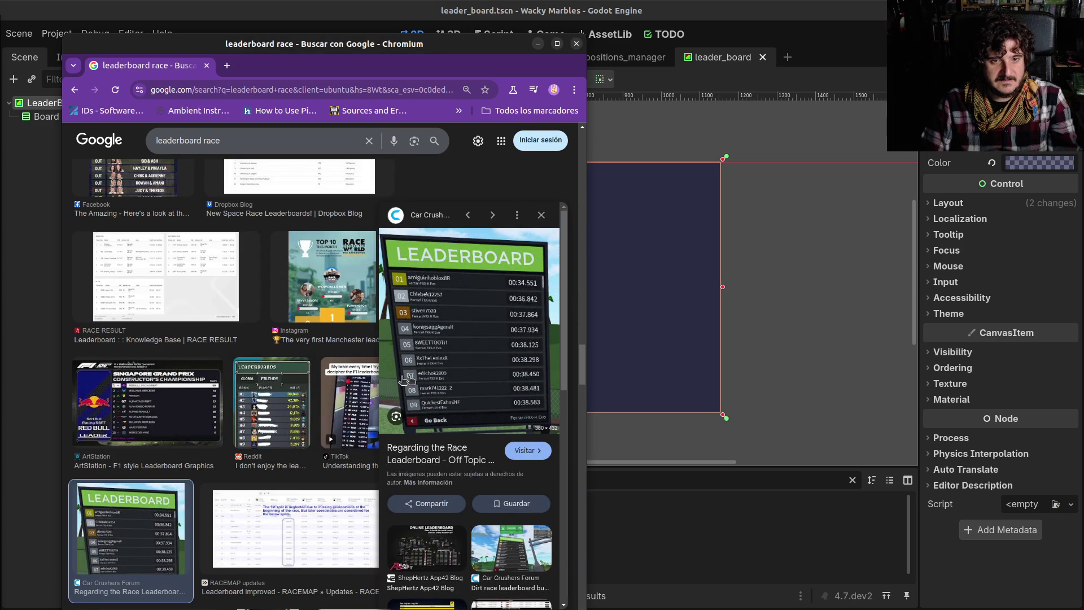
{"action": "scroll", "coordinate": [447, 316], "scroll_direction": "down", "scroll_amount": 2}
{"action": "right_click", "coordinate": [449, 276]}
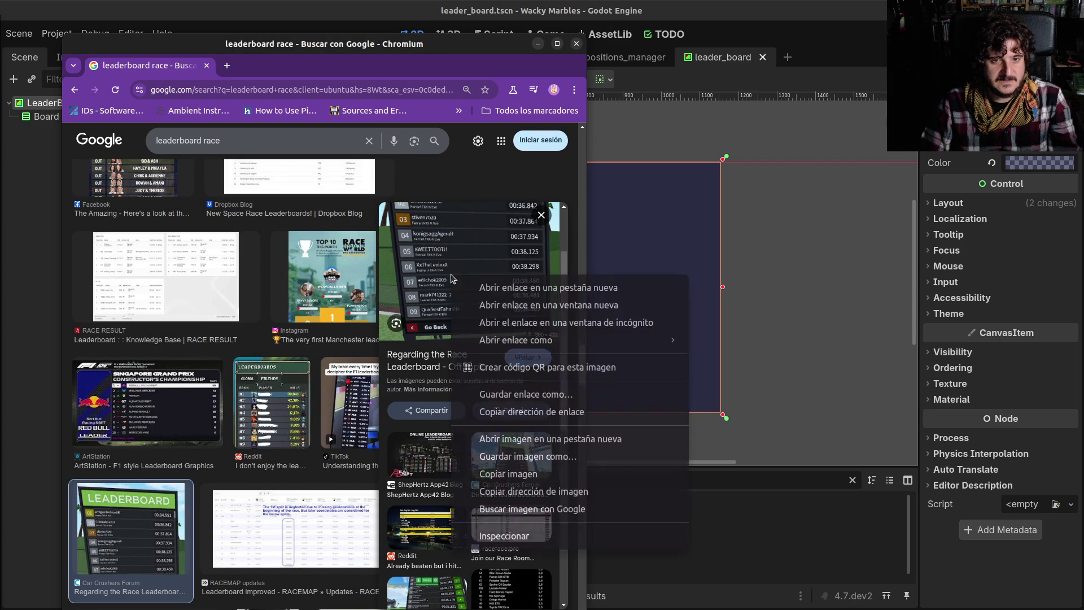
{"action": "left_click", "coordinate": [497, 439]}
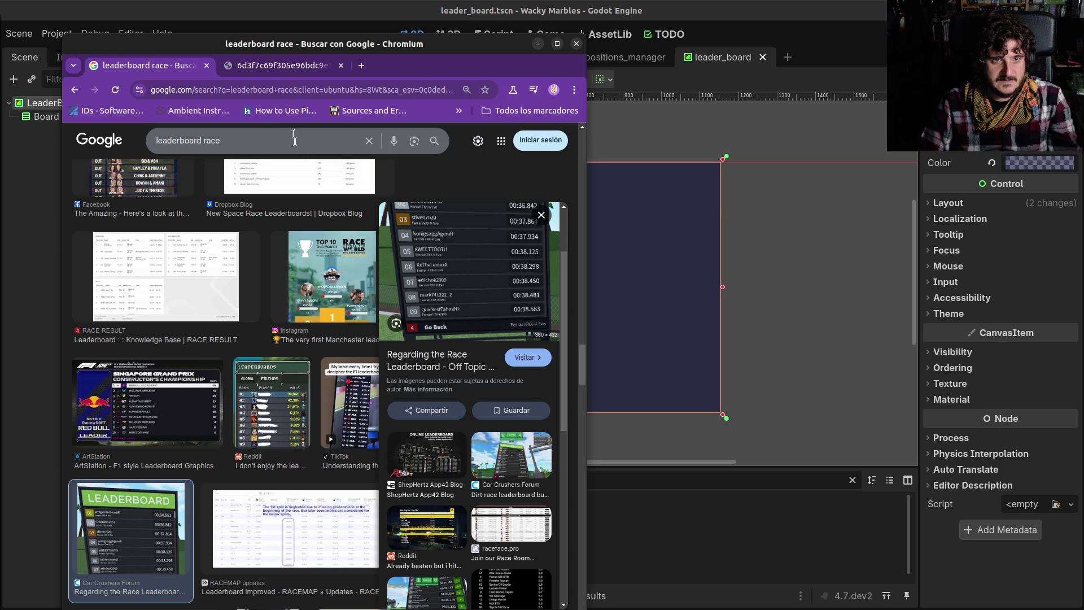
Step: Check the full-size leaderboard image, then go back to the image results and browse further
{"action": "left_click", "coordinate": [269, 74]}
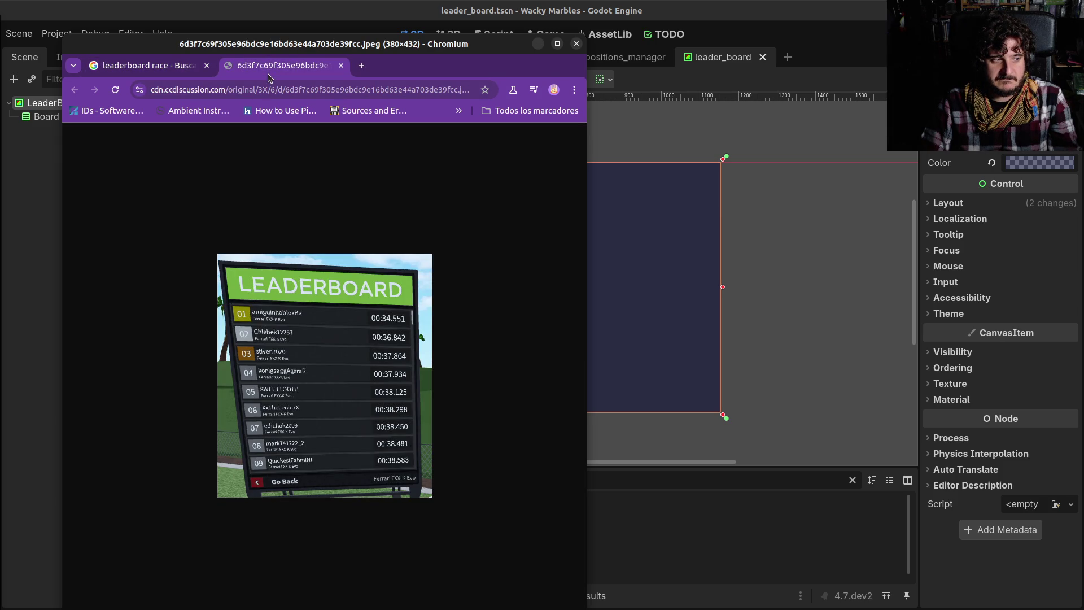
{"action": "left_click", "coordinate": [163, 65]}
{"action": "scroll", "coordinate": [212, 420], "scroll_direction": "down", "scroll_amount": 5}
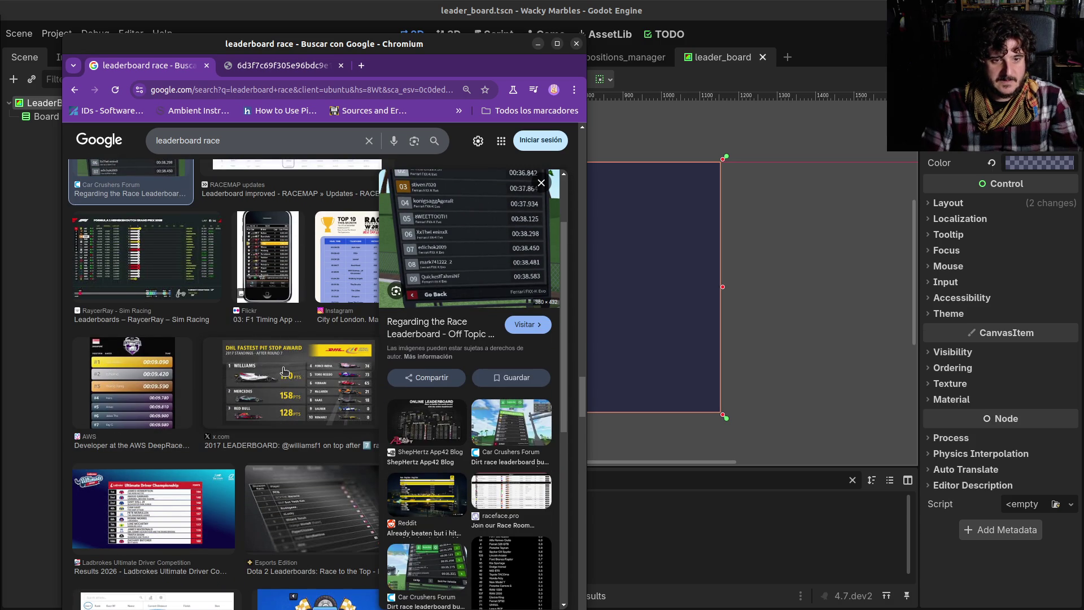
{"action": "scroll", "coordinate": [212, 376], "scroll_direction": "down", "scroll_amount": 3}
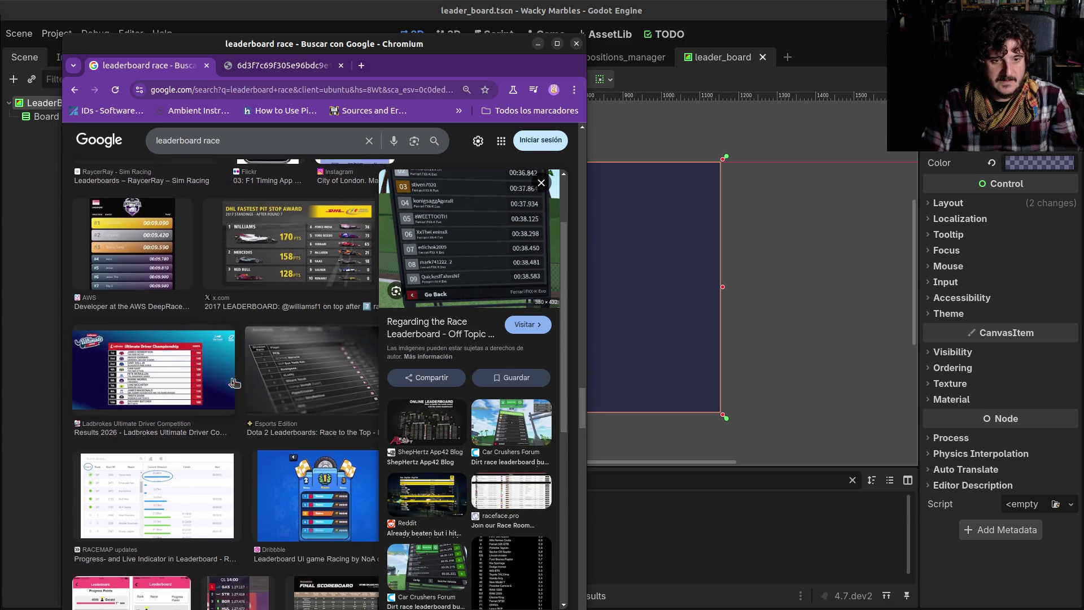
{"action": "scroll", "coordinate": [219, 380], "scroll_direction": "down", "scroll_amount": 2}
{"action": "scroll", "coordinate": [451, 424], "scroll_direction": "down", "scroll_amount": 2}
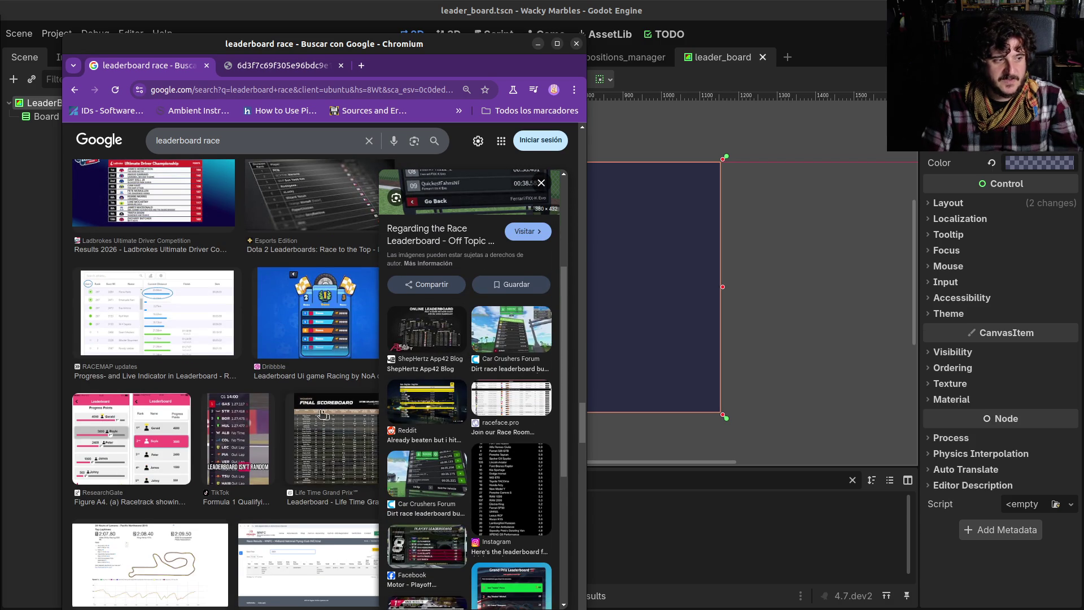
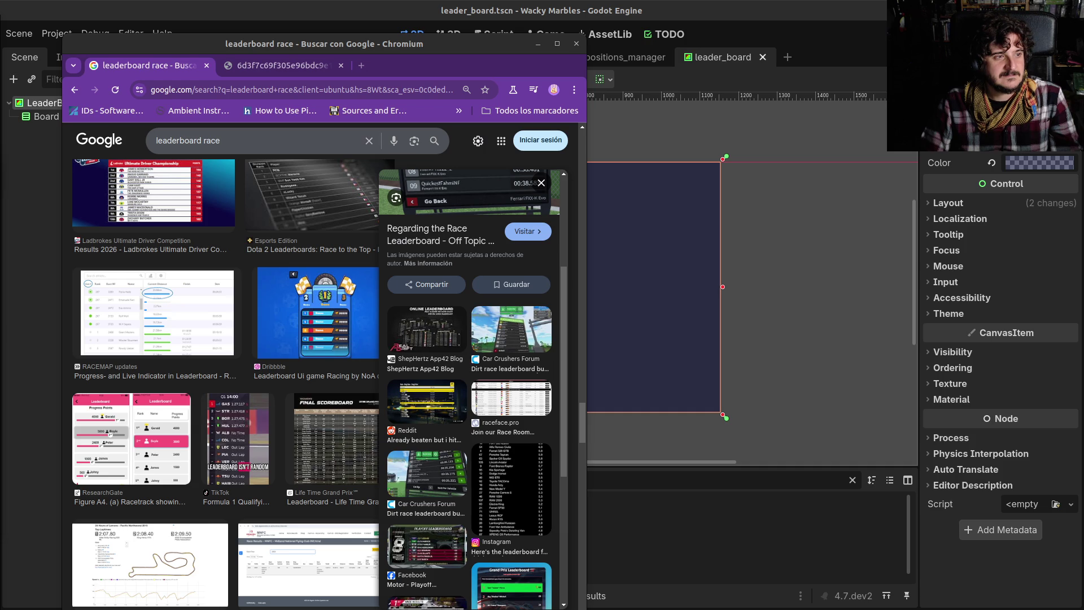
Step: Move the YouTube window aside and preview the ResearchGate Figure A4 leaderboard image
{"action": "mouse_move", "coordinate": [0, 169]}
{"action": "left_mouse_down"}
{"action": "mouse_move", "coordinate": [712, 233]}
{"action": "mouse_move", "coordinate": [859, 287]}
{"action": "left_mouse_up"}
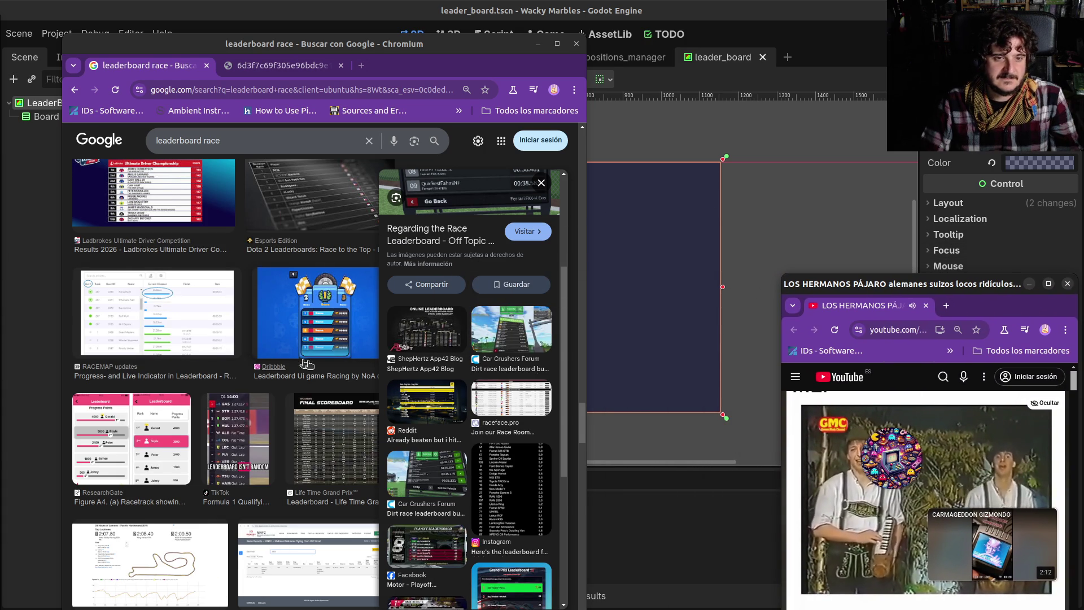
{"action": "scroll", "coordinate": [316, 339], "scroll_direction": "down", "scroll_amount": 5}
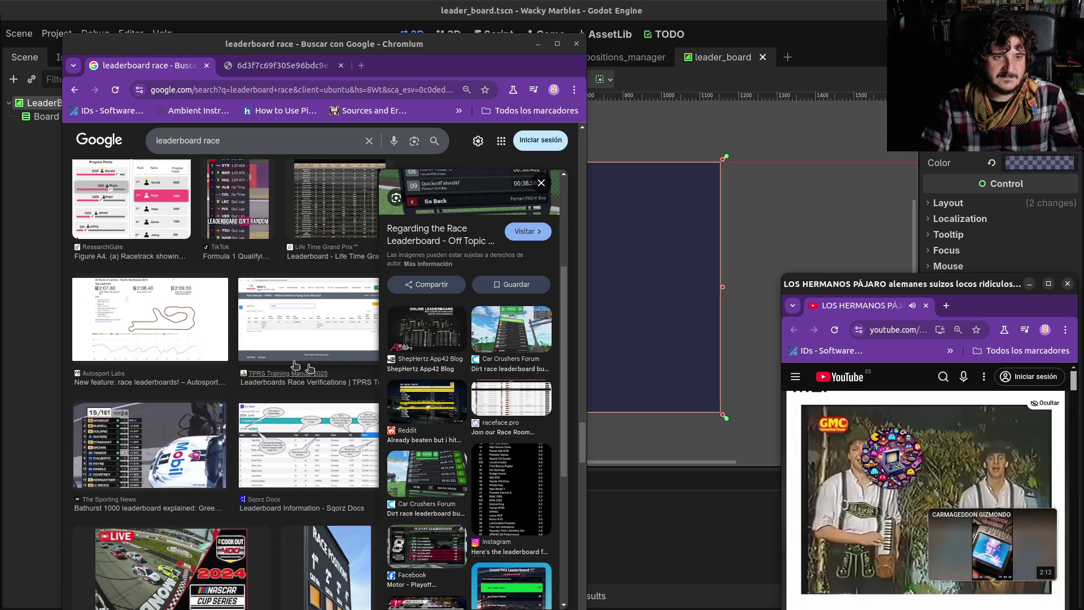
{"action": "left_click", "coordinate": [131, 305]}
Step: Close the YouTube window and maximize the browser to fill the screen
{"action": "scroll", "coordinate": [230, 376], "scroll_direction": "down", "scroll_amount": 5}
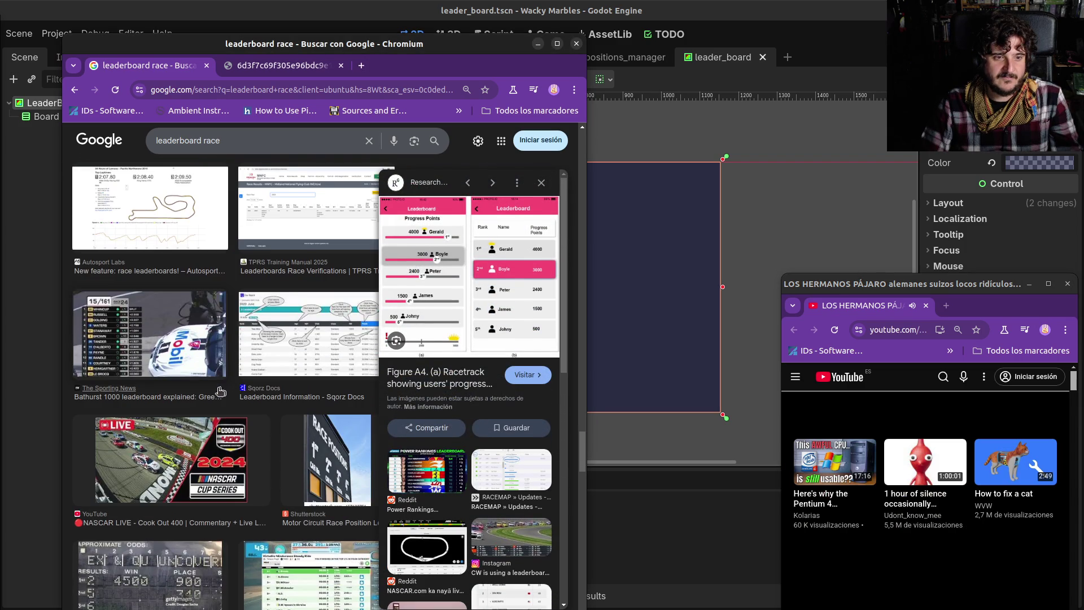
{"action": "left_click", "coordinate": [1068, 284]}
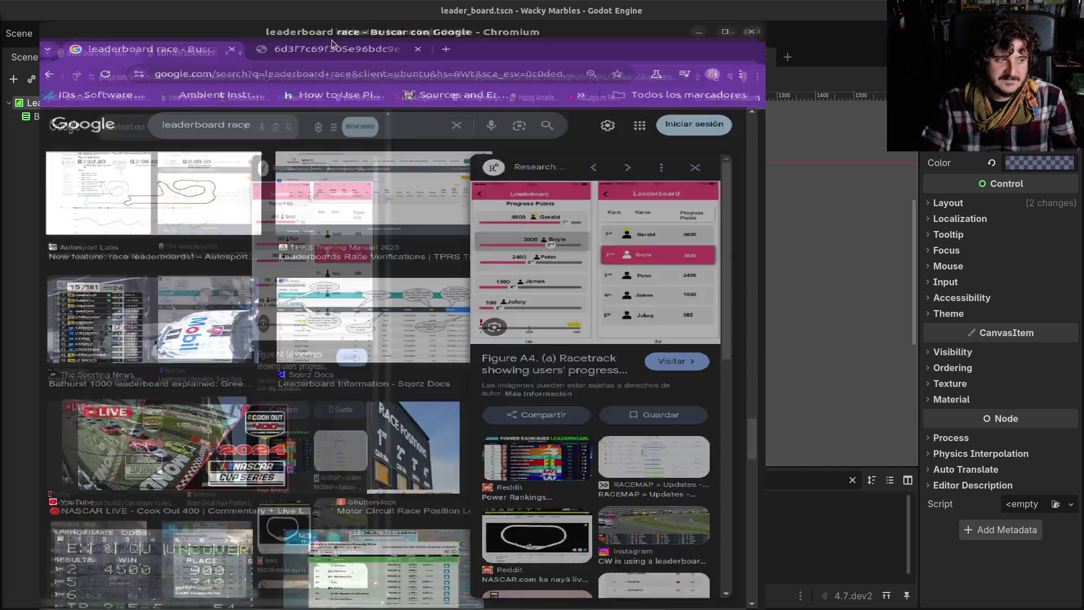
{"action": "double_click", "coordinate": [332, 44]}
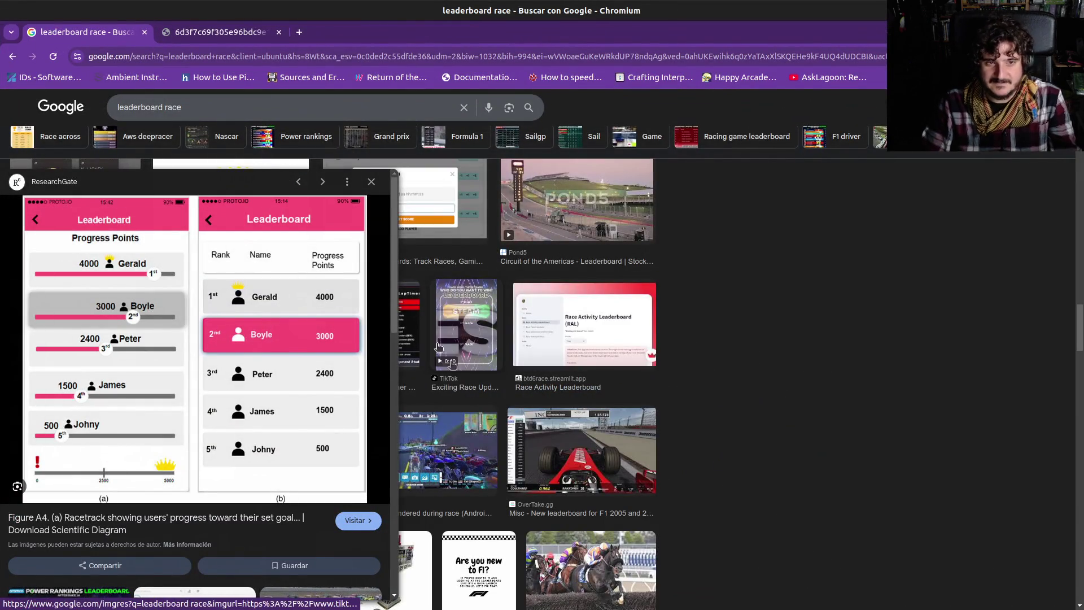
Step: Close the preview, scroll through the results and preview the F1 Race Standings template
{"action": "left_click", "coordinate": [371, 181]}
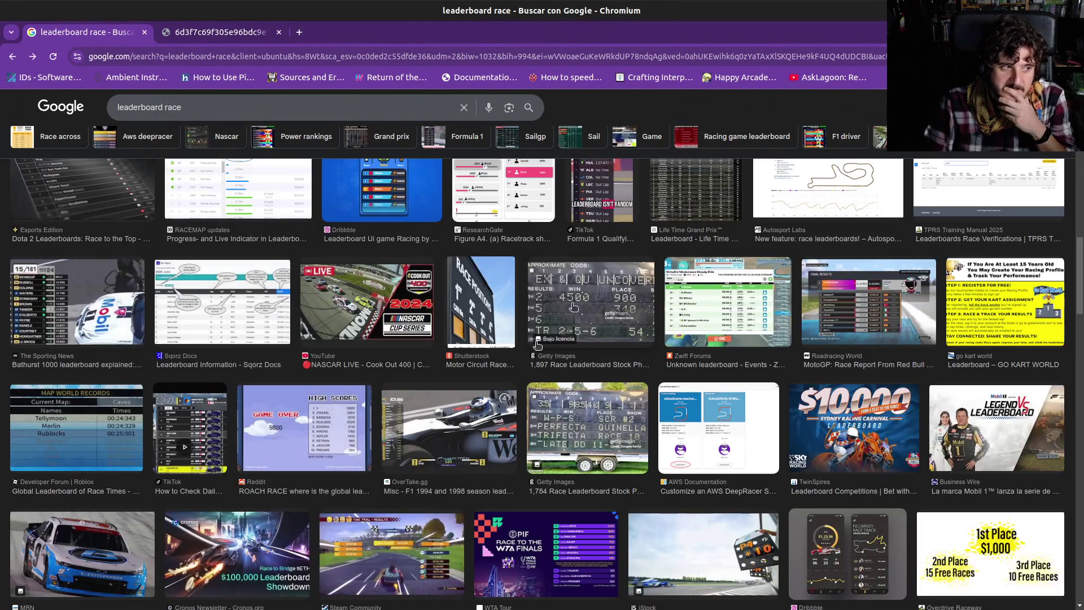
{"action": "scroll", "coordinate": [440, 460], "scroll_direction": "down", "scroll_amount": 5}
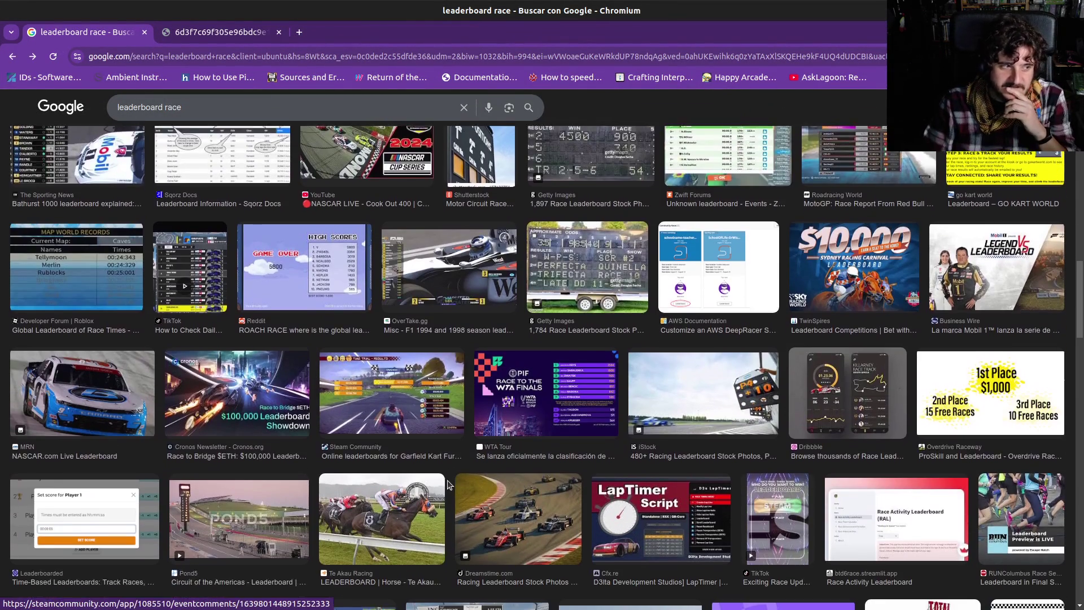
{"action": "scroll", "coordinate": [449, 484], "scroll_direction": "down", "scroll_amount": 6}
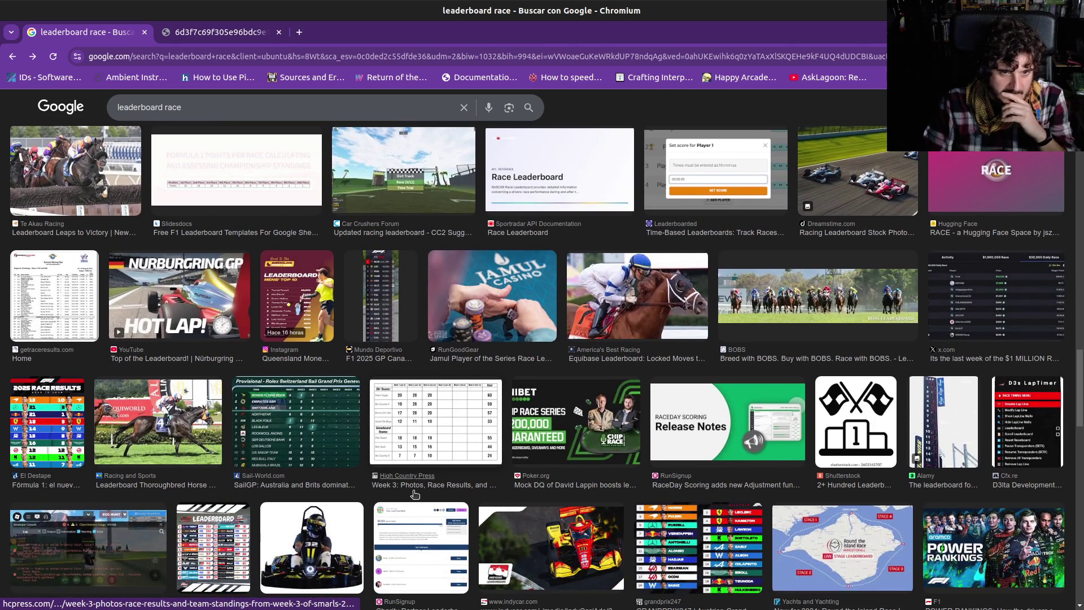
{"action": "scroll", "coordinate": [420, 493], "scroll_direction": "up", "scroll_amount": 5}
{"action": "scroll", "coordinate": [425, 491], "scroll_direction": "up", "scroll_amount": 5}
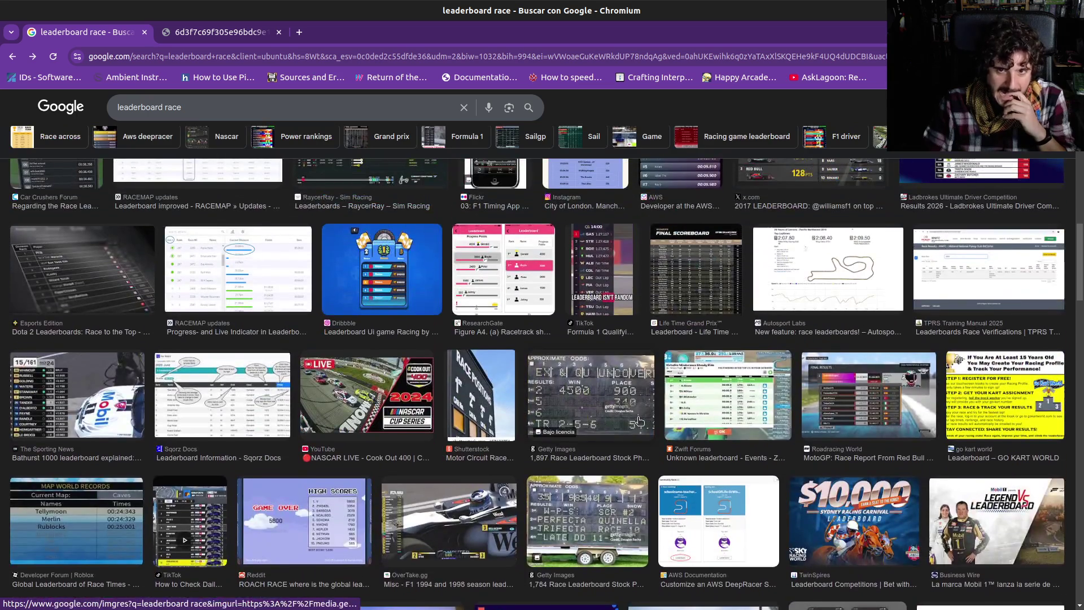
{"action": "scroll", "coordinate": [554, 414], "scroll_direction": "up", "scroll_amount": 5}
{"action": "scroll", "coordinate": [689, 390], "scroll_direction": "up", "scroll_amount": 2}
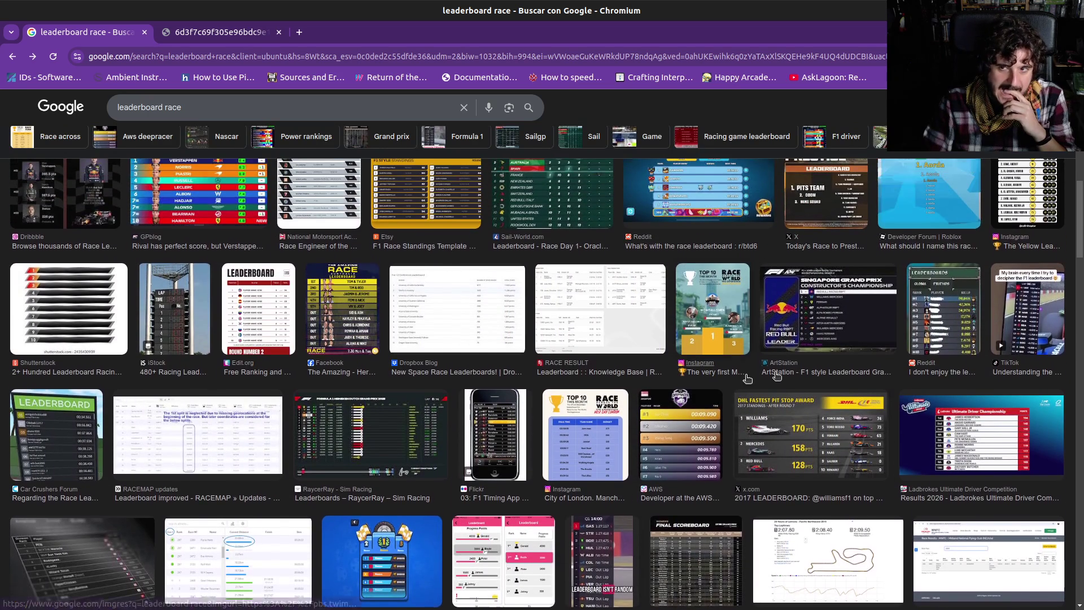
{"action": "scroll", "coordinate": [310, 404], "scroll_direction": "up", "scroll_amount": 2}
{"action": "scroll", "coordinate": [310, 405], "scroll_direction": "up", "scroll_amount": 2}
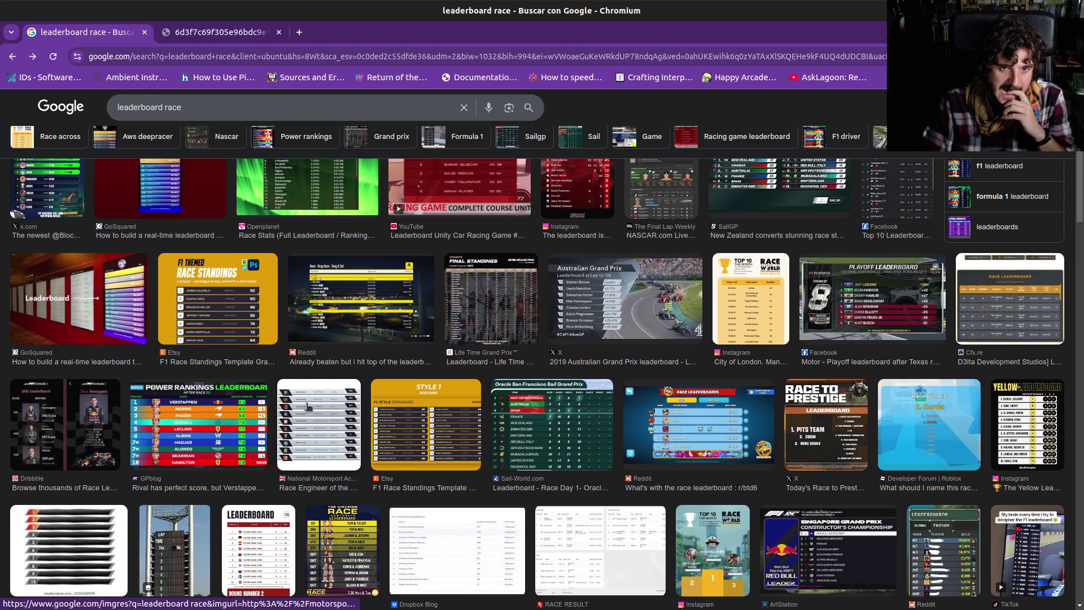
{"action": "left_click", "coordinate": [249, 321]}
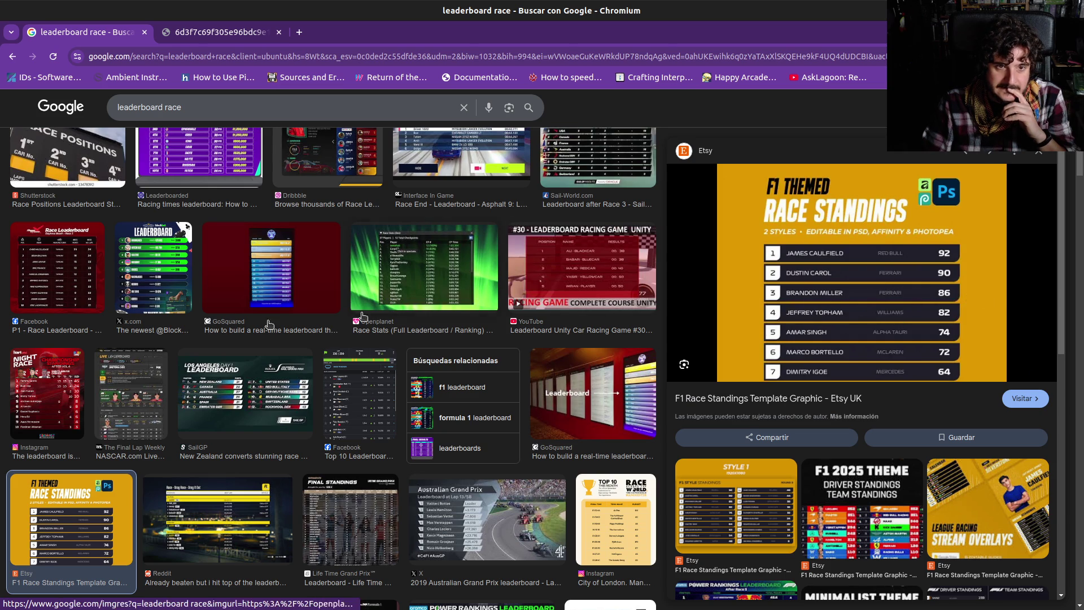
Step: Preview the blockbet and GoSquared leaderboard images, then return to the Godot editor
{"action": "left_click", "coordinate": [154, 278]}
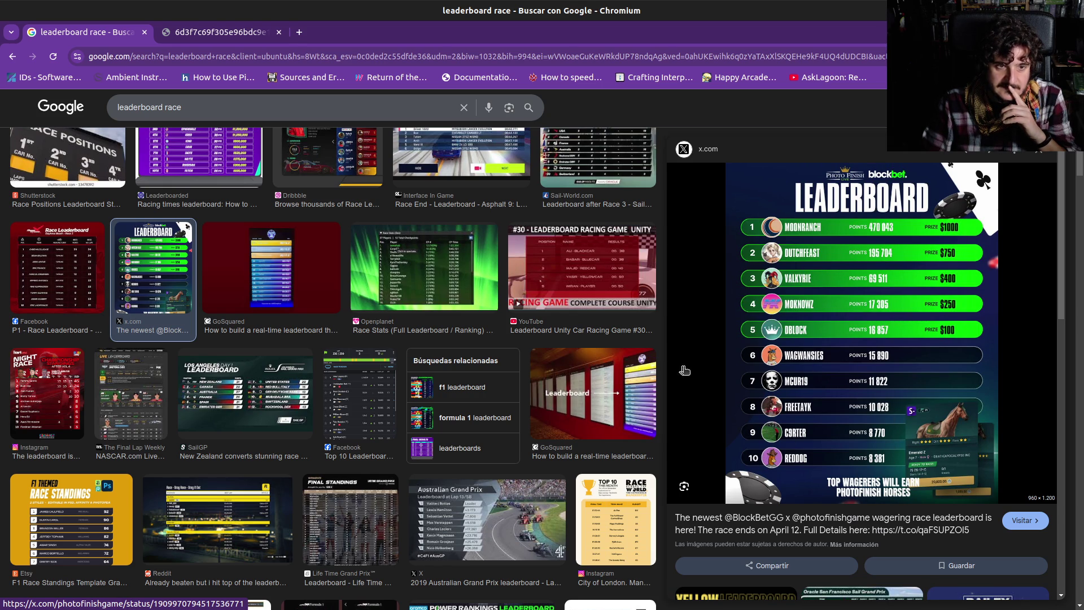
{"action": "left_click", "coordinate": [266, 255]}
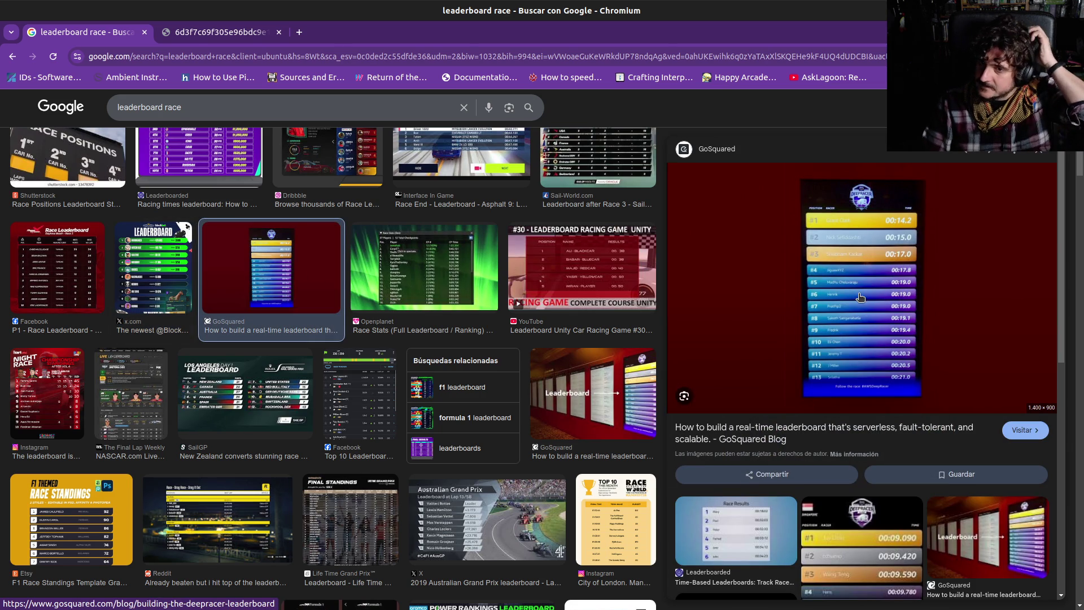
{"action": "key", "text": "alt+Tab"}
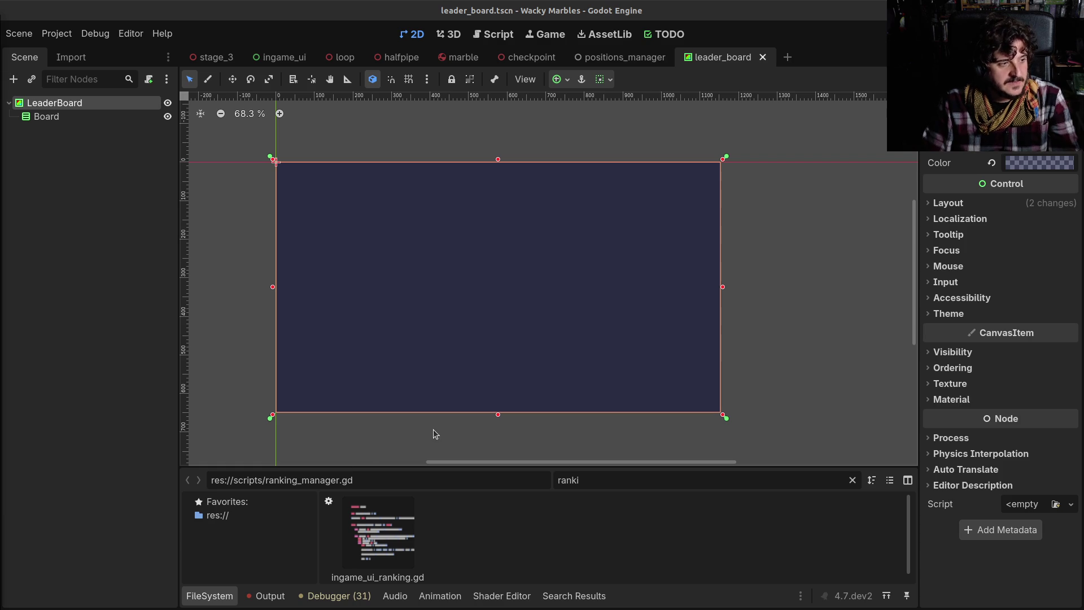
Step: Select the LeaderBoard root node and dismiss the add-node window
{"action": "left_click", "coordinate": [131, 342]}
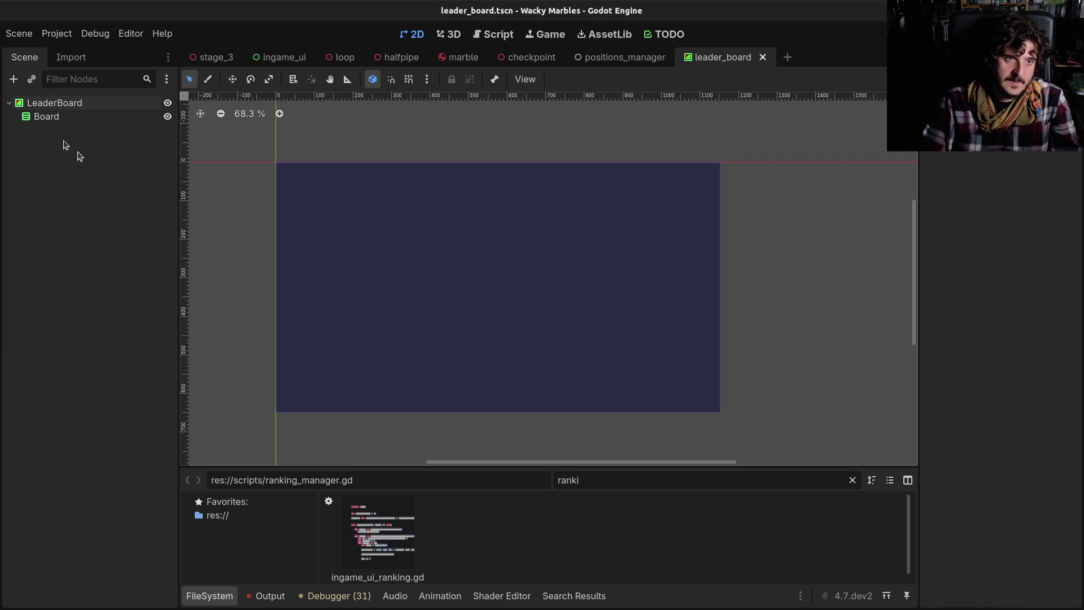
{"action": "left_click", "coordinate": [54, 106]}
{"action": "left_click", "coordinate": [12, 79]}
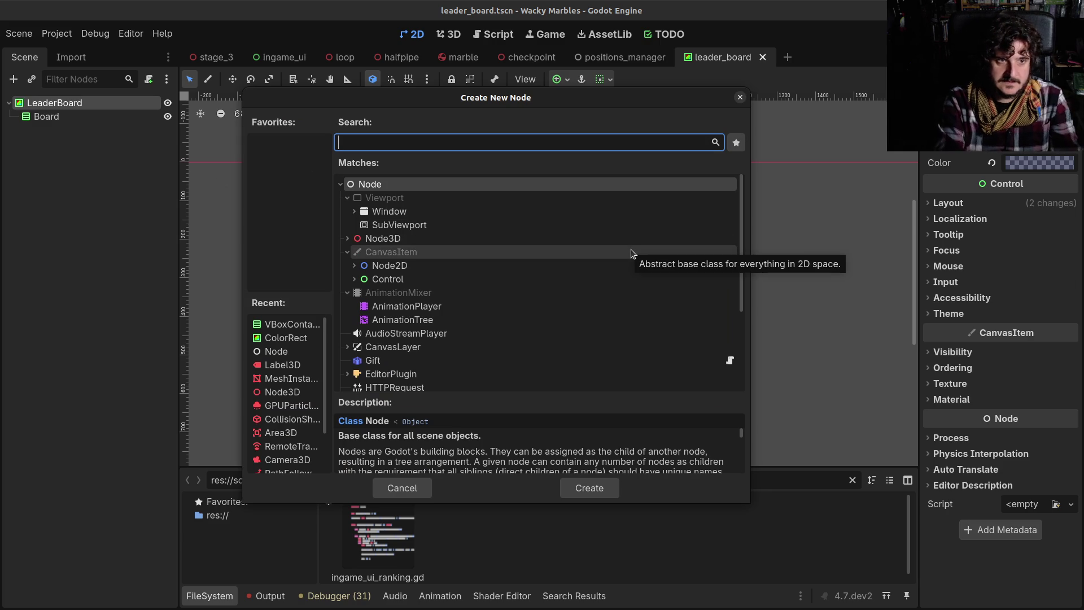
{"action": "key", "text": "Escape"}
Step: Create a new scene with a User Interface root named LeaderBoardEntry
{"action": "left_click", "coordinate": [790, 57]}
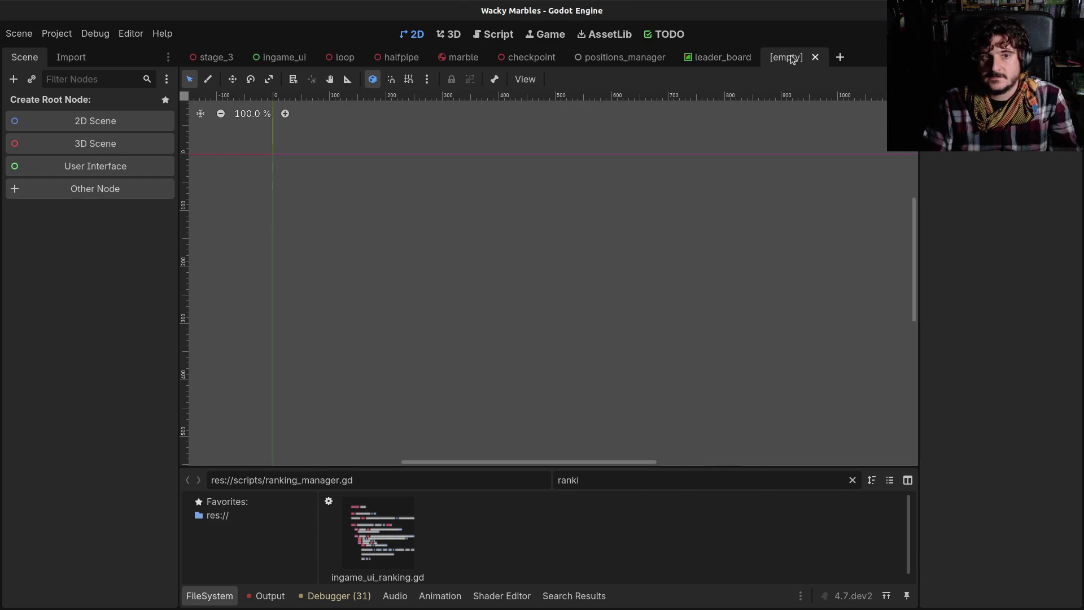
{"action": "left_click", "coordinate": [130, 167]}
{"action": "double_click", "coordinate": [65, 105]}
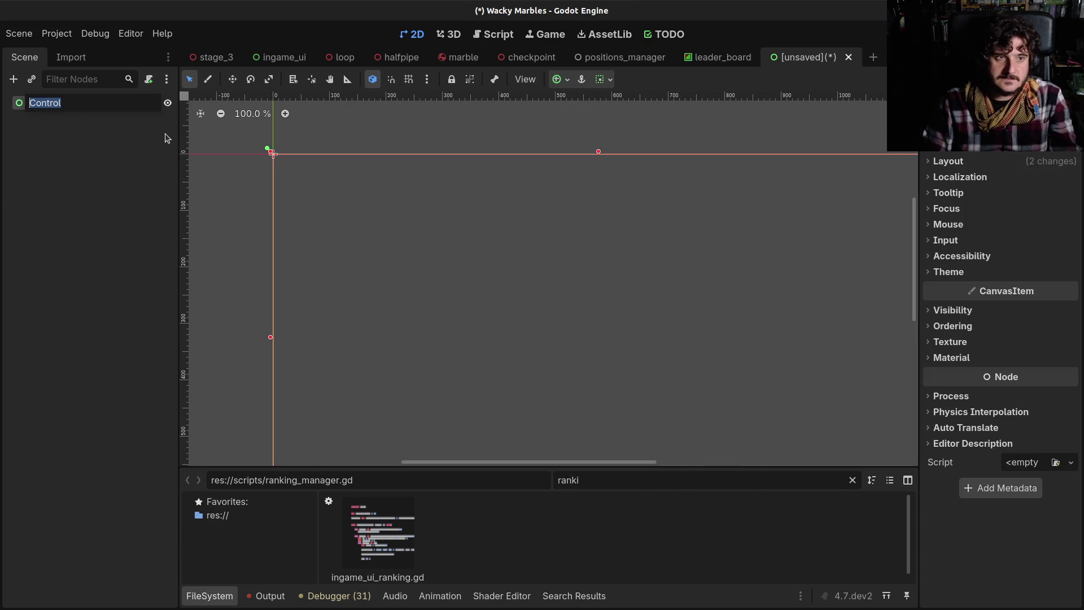
{"action": "type", "text": "LeaderBoard"}
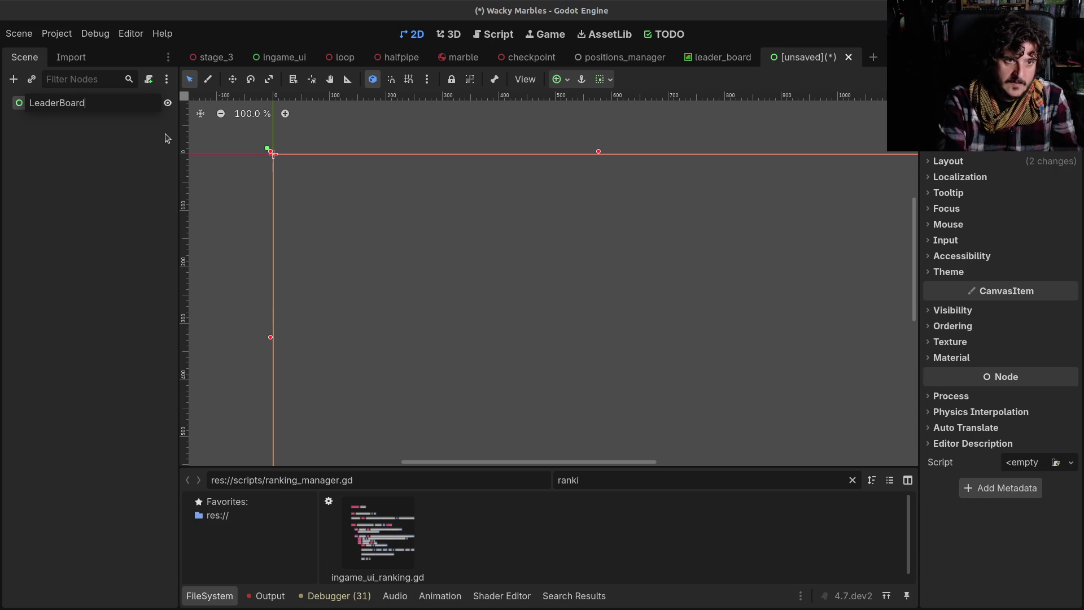
{"action": "type", "text": "Entry"}
{"action": "key", "text": "Return"}
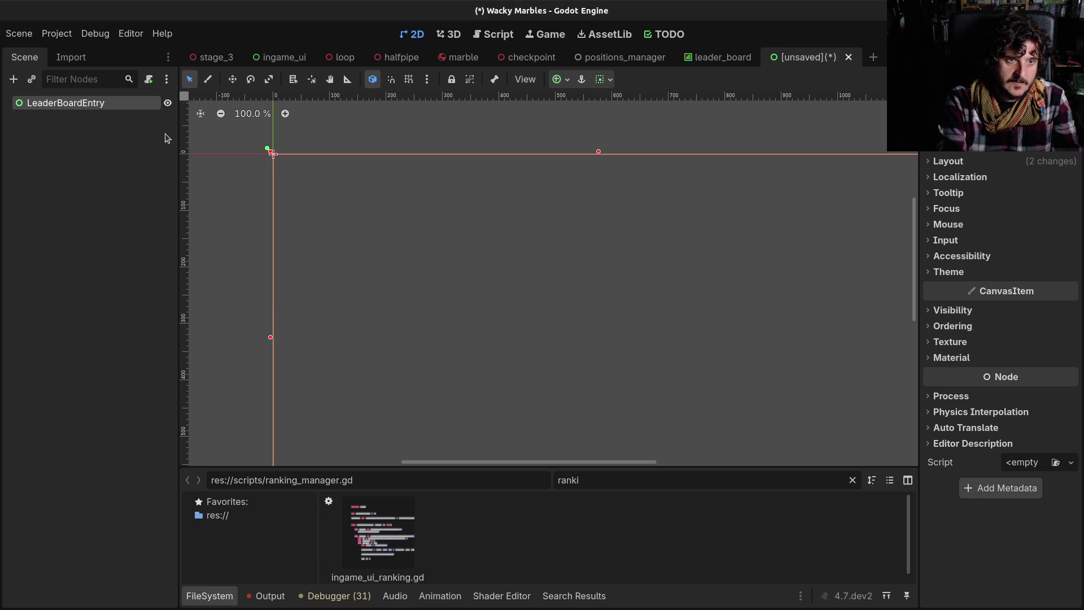
Step: Save the LeaderBoardEntry scene as leader_board_entry.tscn
{"action": "key", "text": "ctrl+s"}
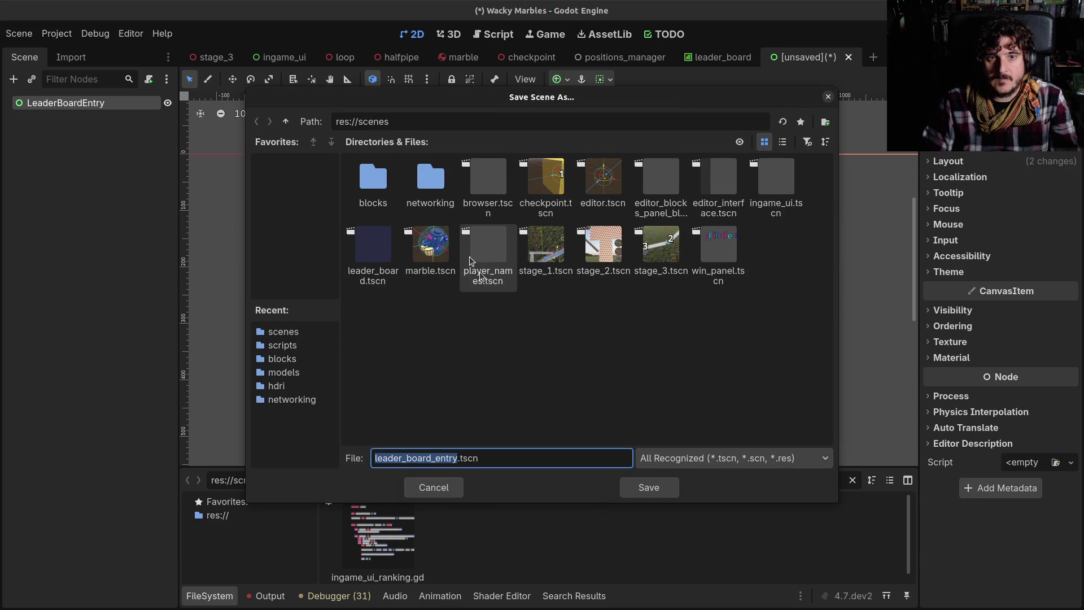
{"action": "left_click", "coordinate": [640, 487]}
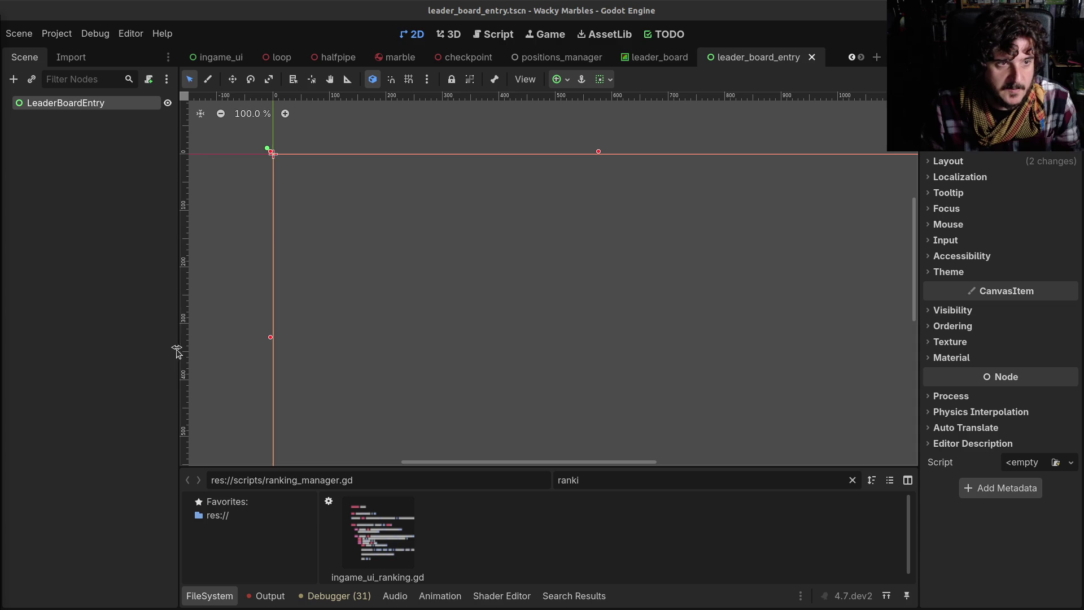
{"action": "scroll", "coordinate": [438, 261], "scroll_direction": "down", "scroll_amount": 8}
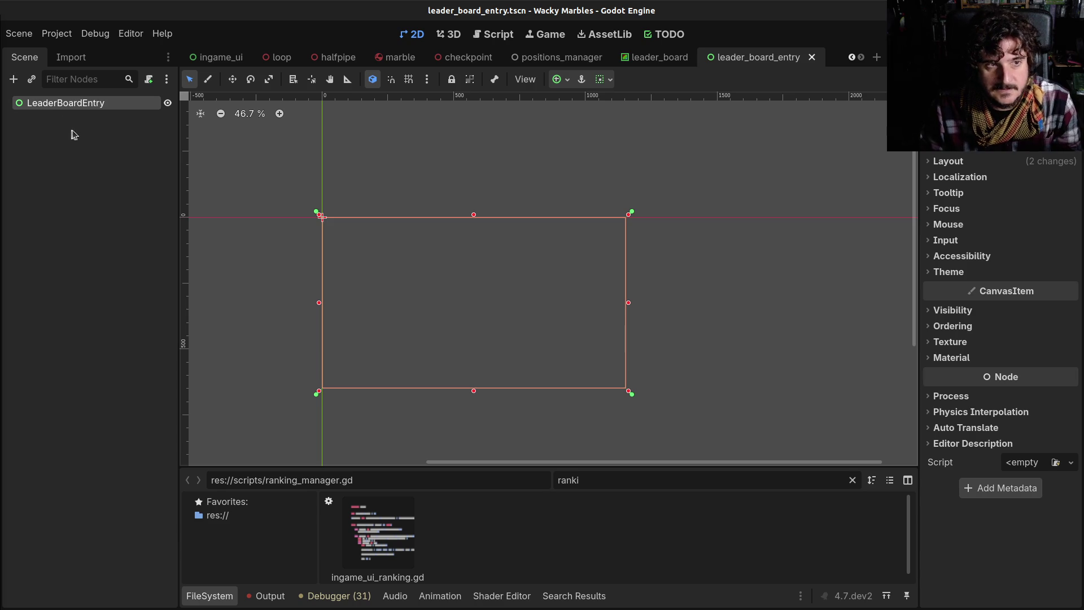
Step: Add a ColorRect child, colour it yellow and stretch it into a wide bar
{"action": "key", "text": "ctrl+a"}
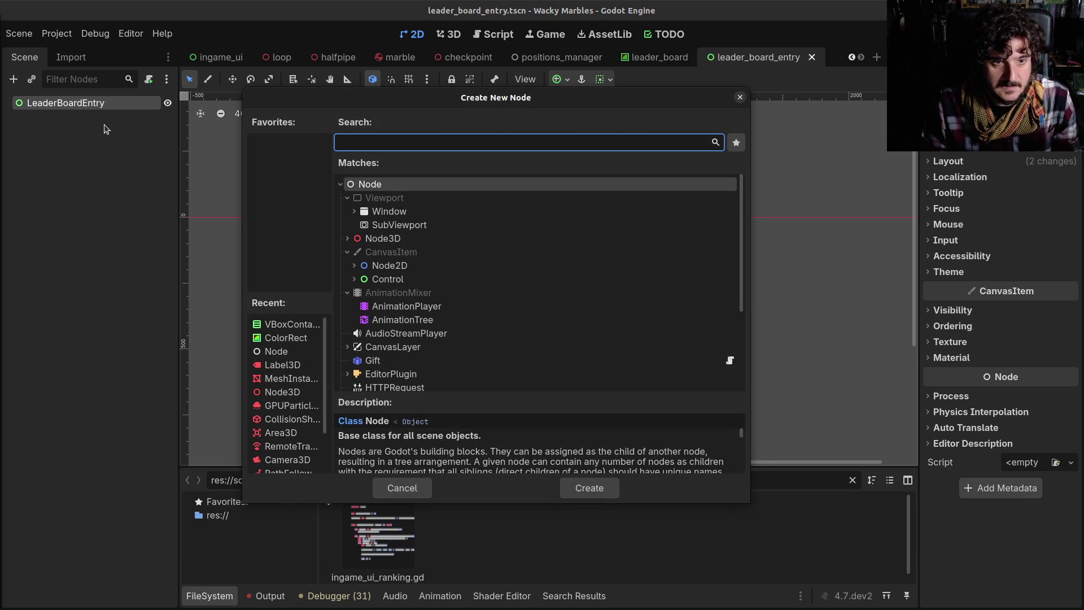
{"action": "type", "text": "colorr"}
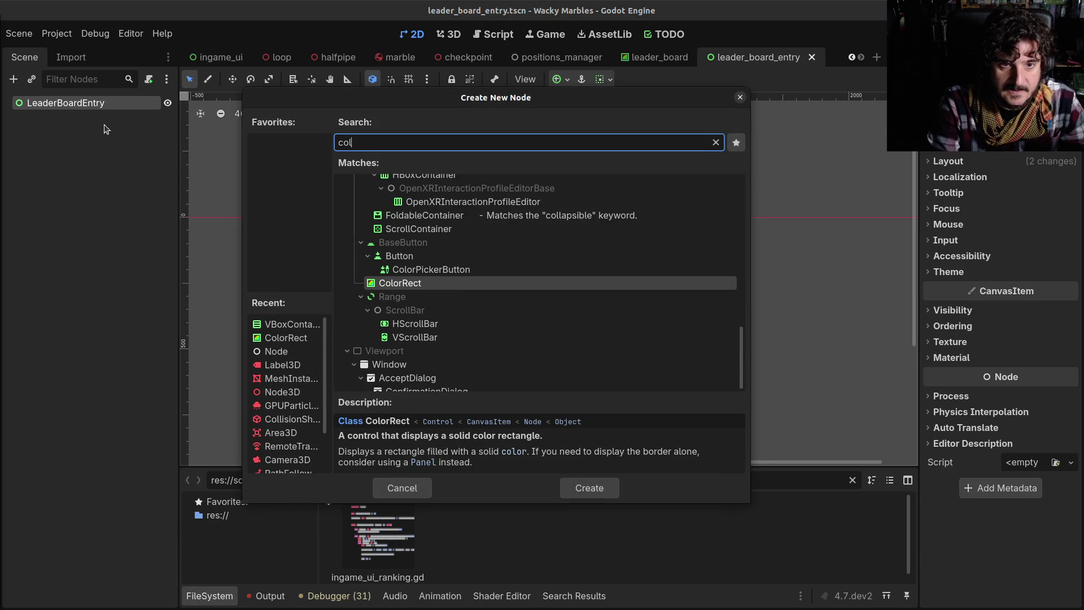
{"action": "key", "text": "Return"}
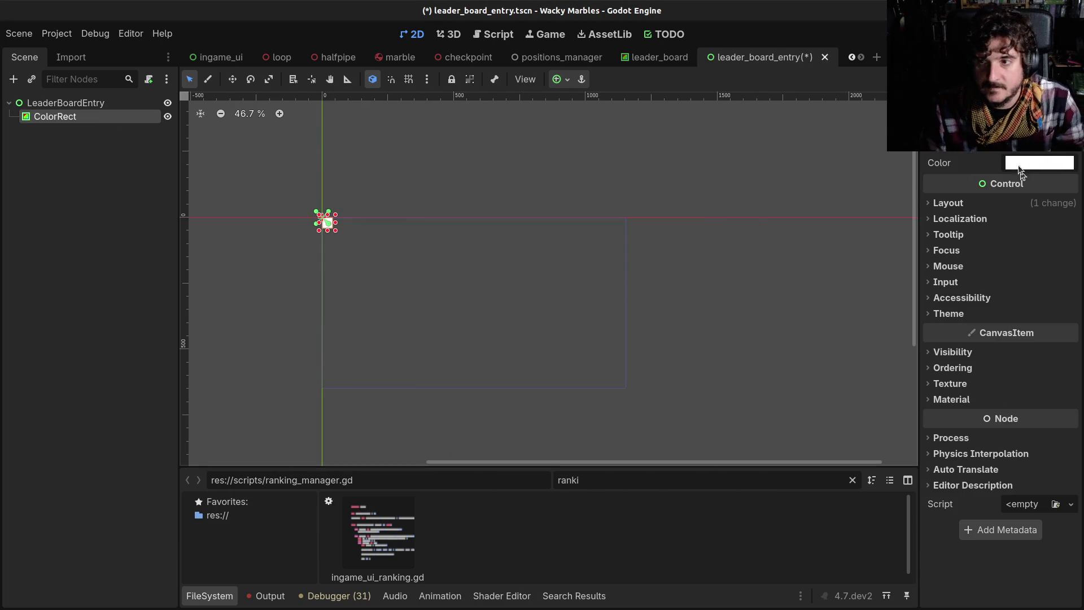
{"action": "left_click", "coordinate": [1039, 163]}
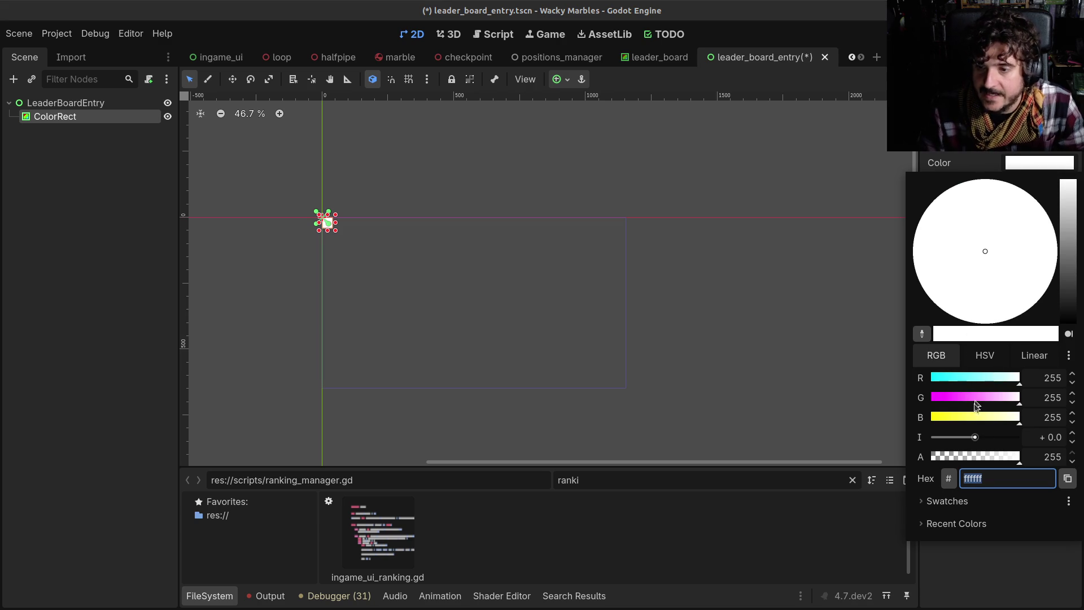
{"action": "left_click_drag", "start_coordinate": [973, 421], "coordinate": [948, 424]}
{"action": "left_click_drag", "start_coordinate": [337, 223], "coordinate": [398, 223]}
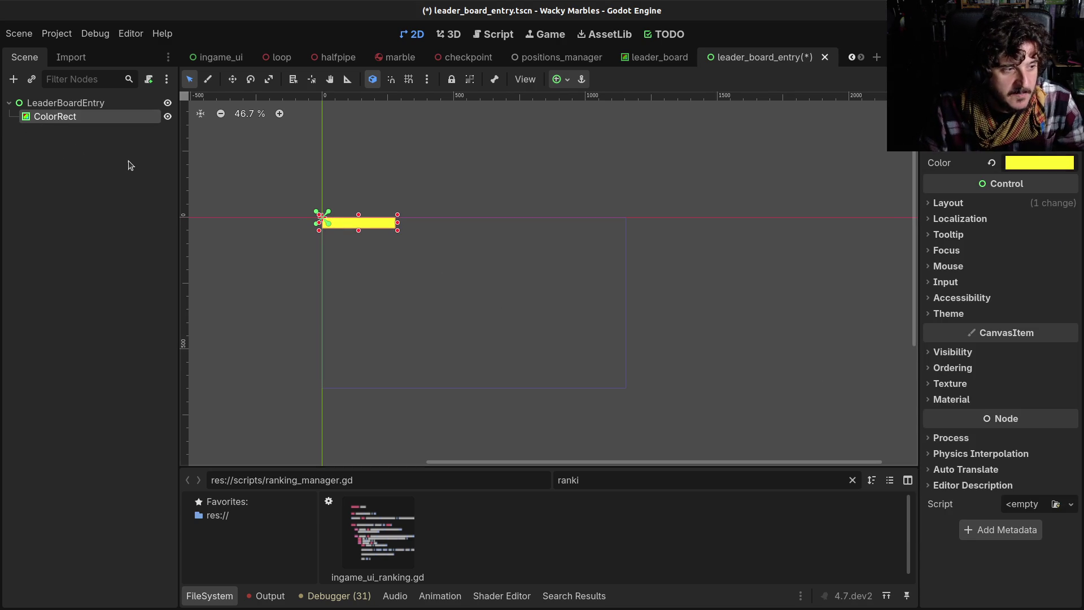
Step: Rename the ColorRect to Background and edit its Layout > Transform width
{"action": "key", "text": "F2"}
{"action": "type", "text": "Back"}
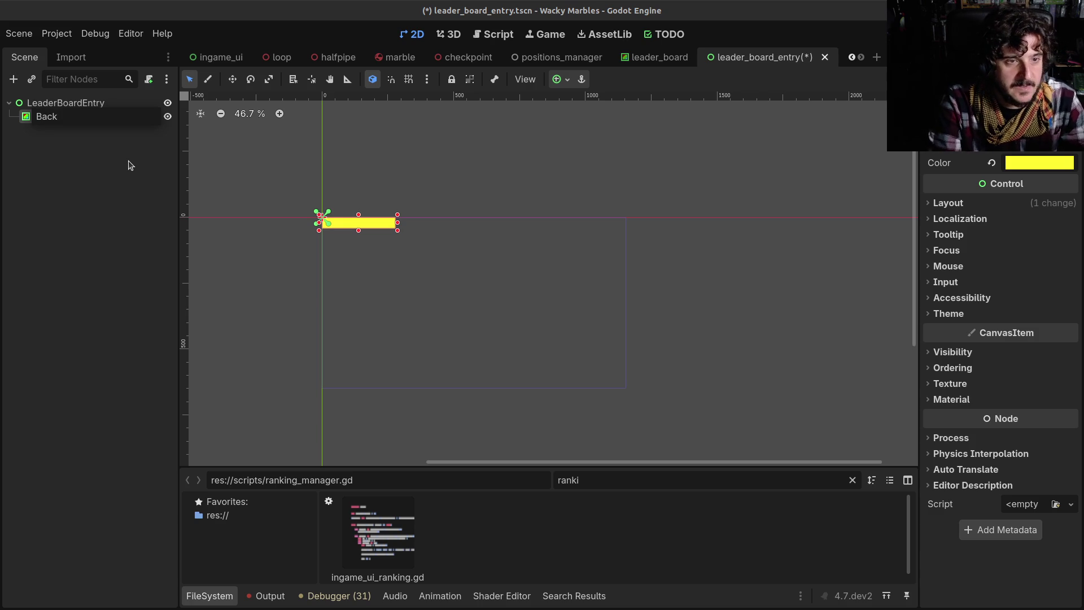
{"action": "type", "text": "ground"}
{"action": "key", "text": "Return"}
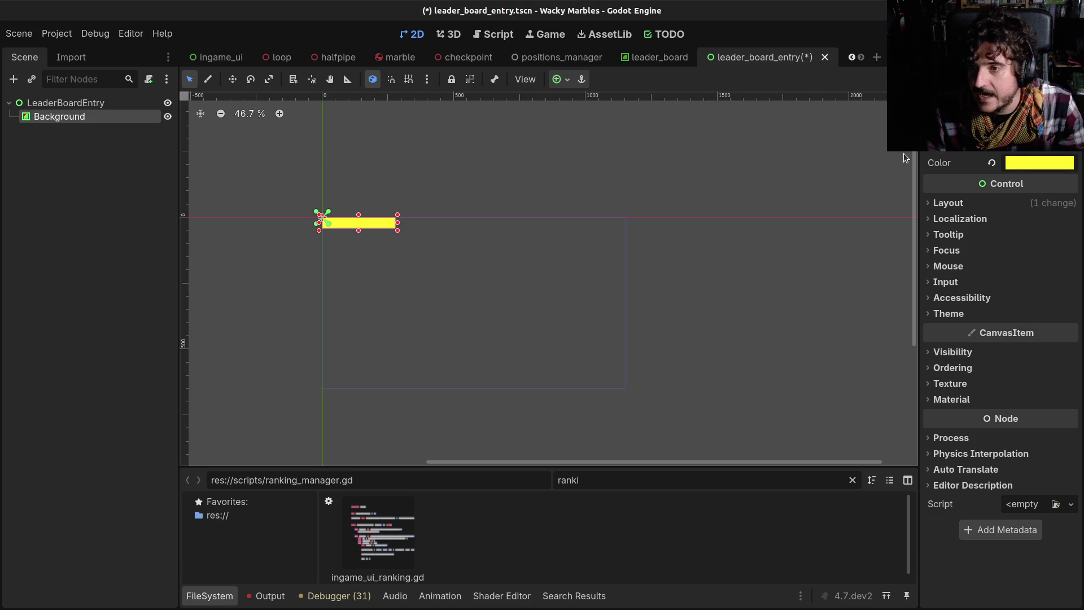
{"action": "left_click", "coordinate": [949, 203]}
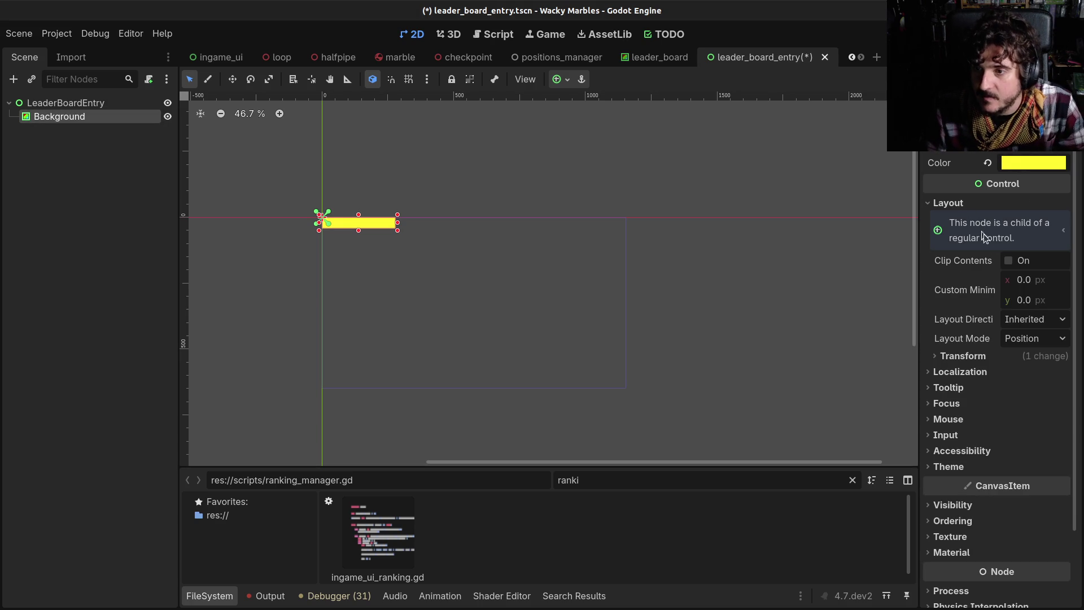
{"action": "left_click", "coordinate": [965, 356]}
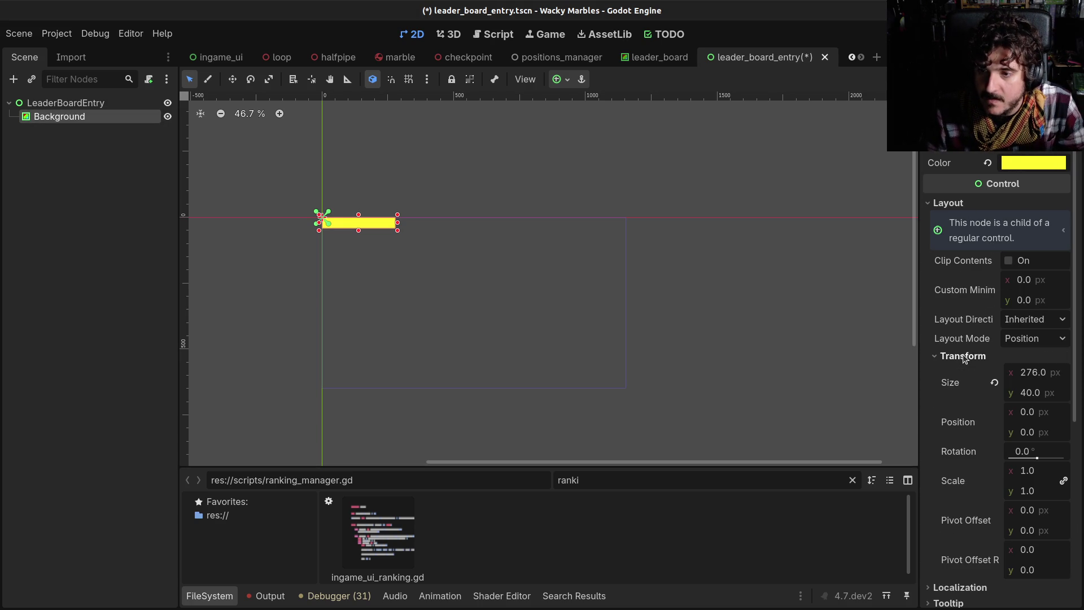
{"action": "left_click", "coordinate": [1034, 372]}
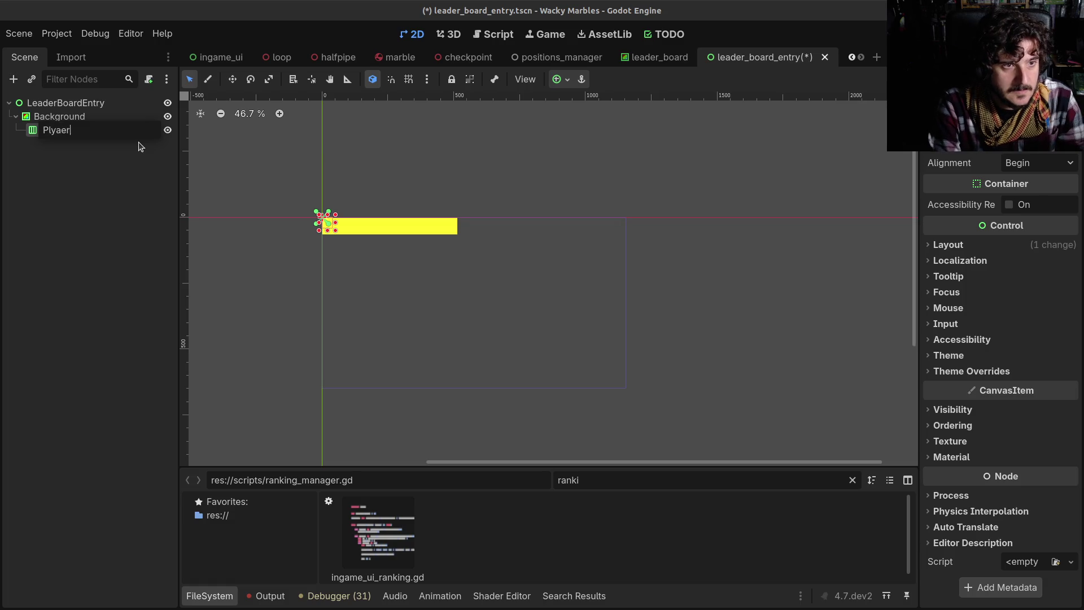
Step: Confirm the PlayerData name and anchor it with the Full Rect preset
{"action": "key", "text": "Return"}
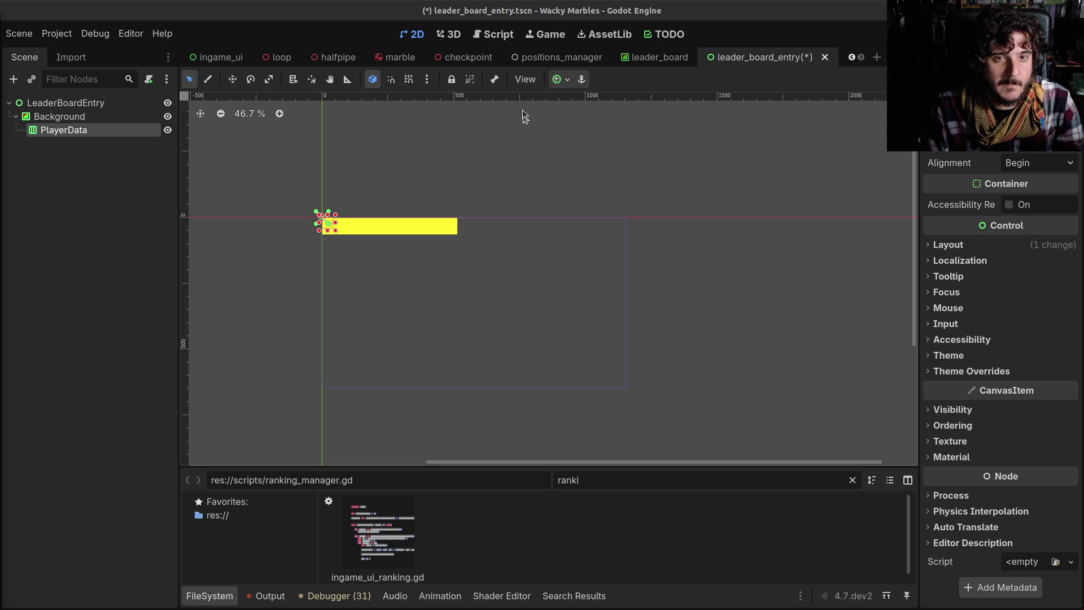
{"action": "left_click", "coordinate": [557, 79]}
{"action": "left_click", "coordinate": [630, 185]}
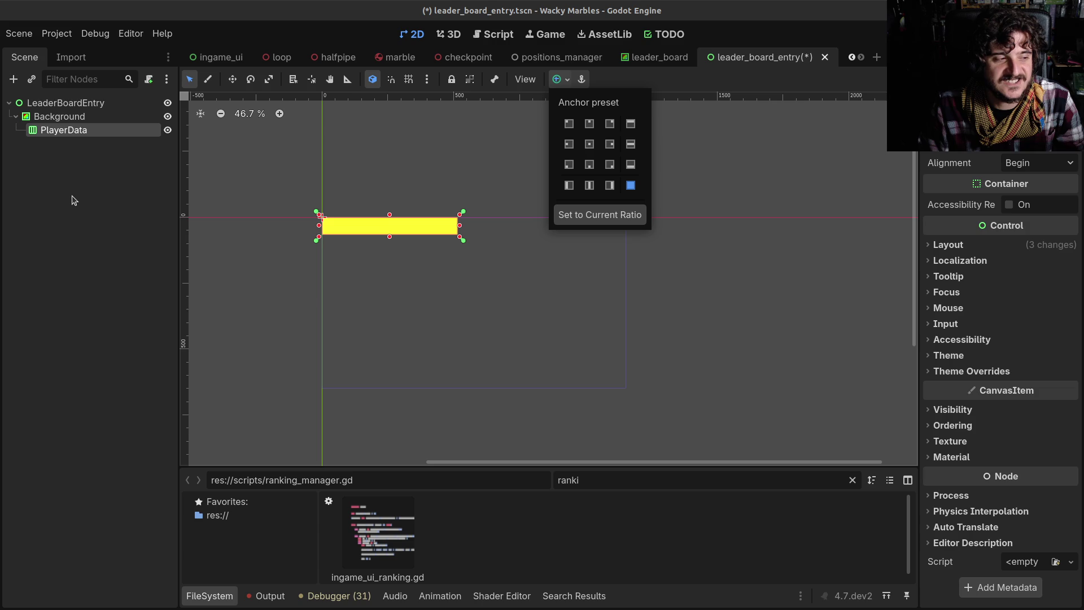
{"action": "left_click", "coordinate": [320, 216]}
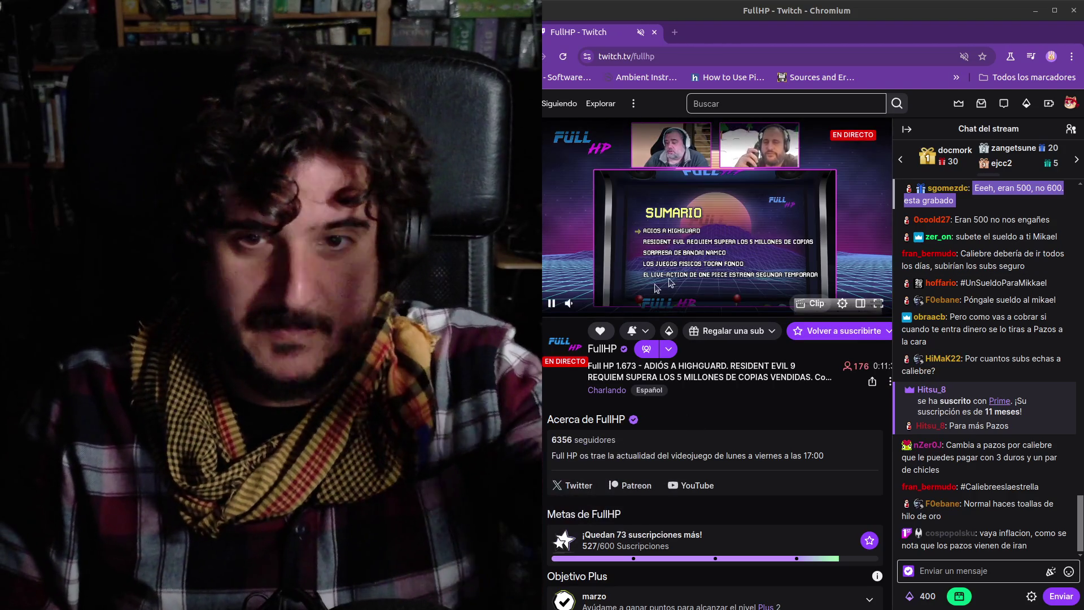
Step: Mute the stream player, then unmute the Twitch site sound from the tab's context menu
{"action": "left_click", "coordinate": [570, 303]}
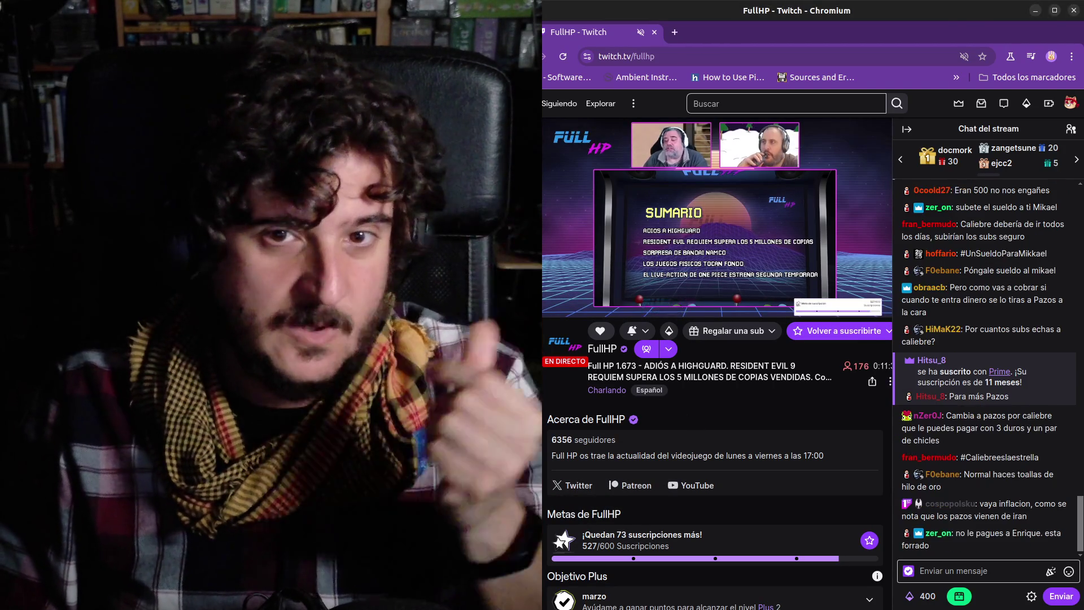
{"action": "right_click", "coordinate": [632, 39]}
{"action": "right_click", "coordinate": [635, 35]}
{"action": "right_click", "coordinate": [635, 38]}
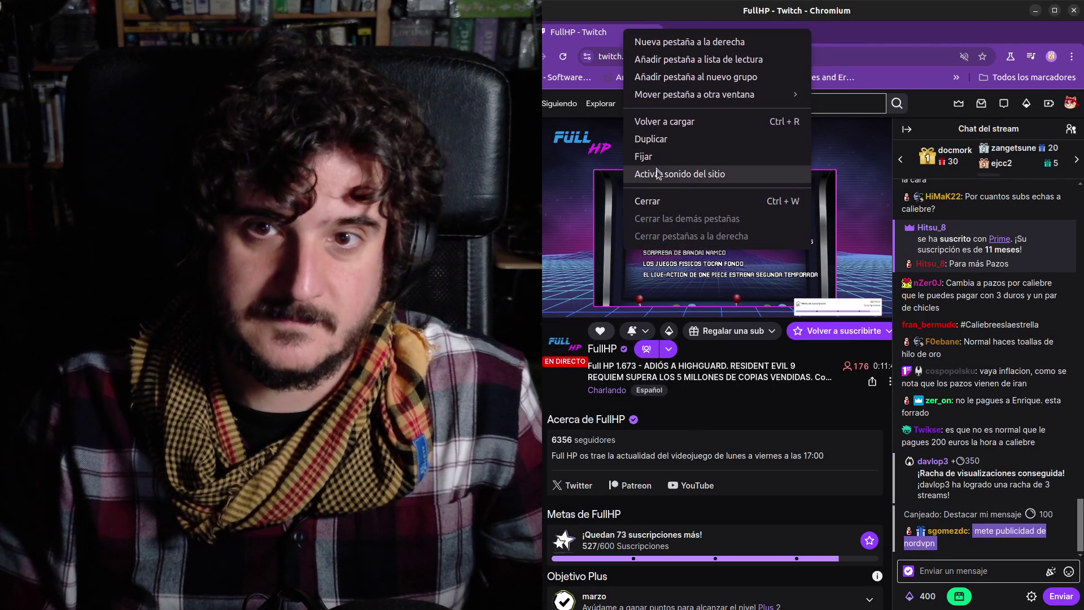
{"action": "left_click", "coordinate": [690, 185]}
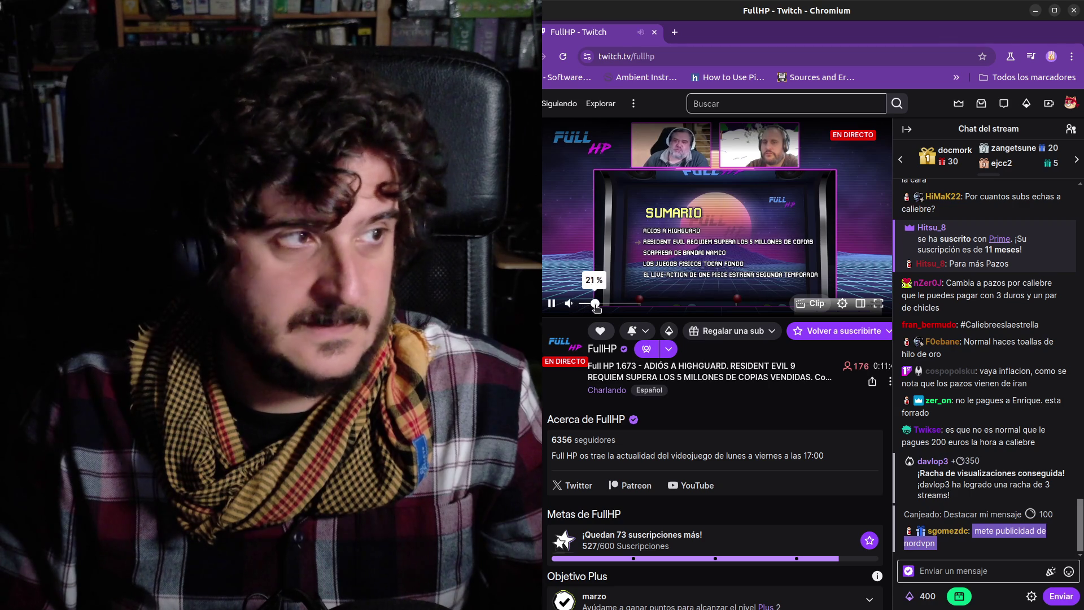